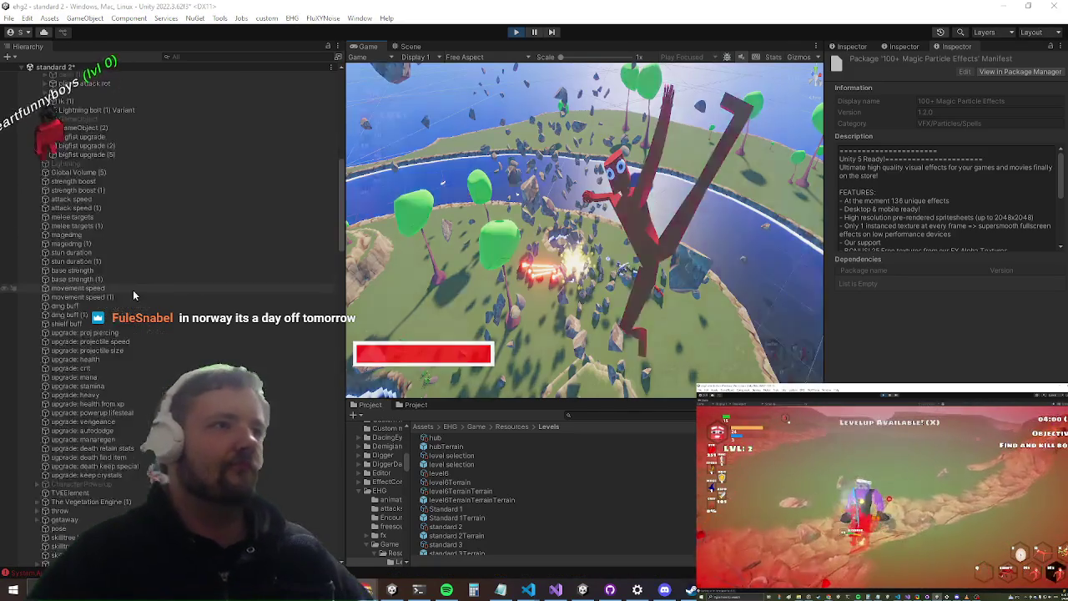
- Maximize the Game view, open the treasure chest and equip the hammer in one hand
key(shift+space)
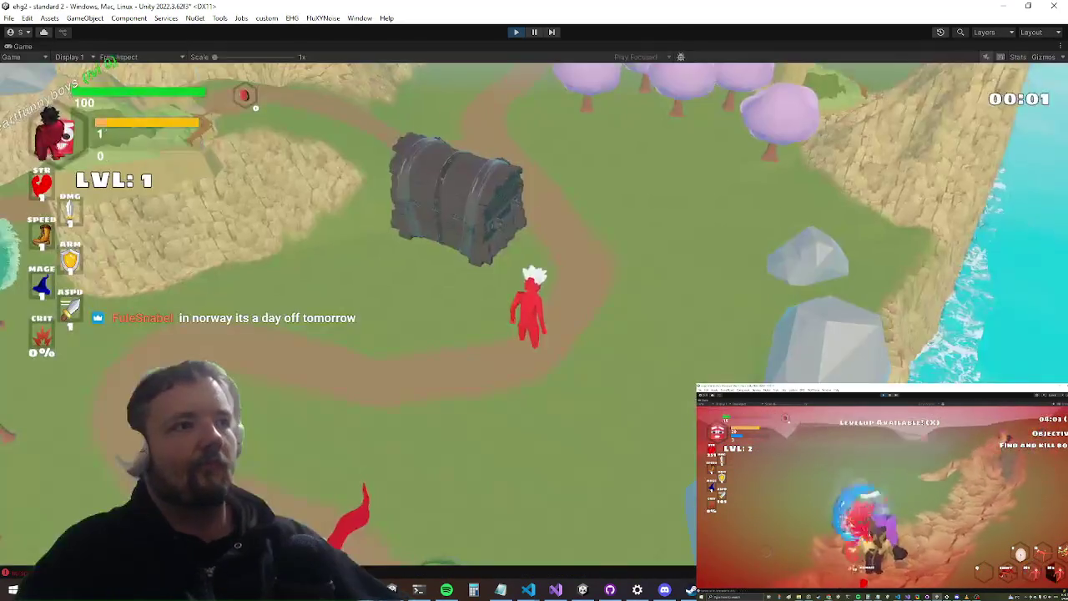
key(e)
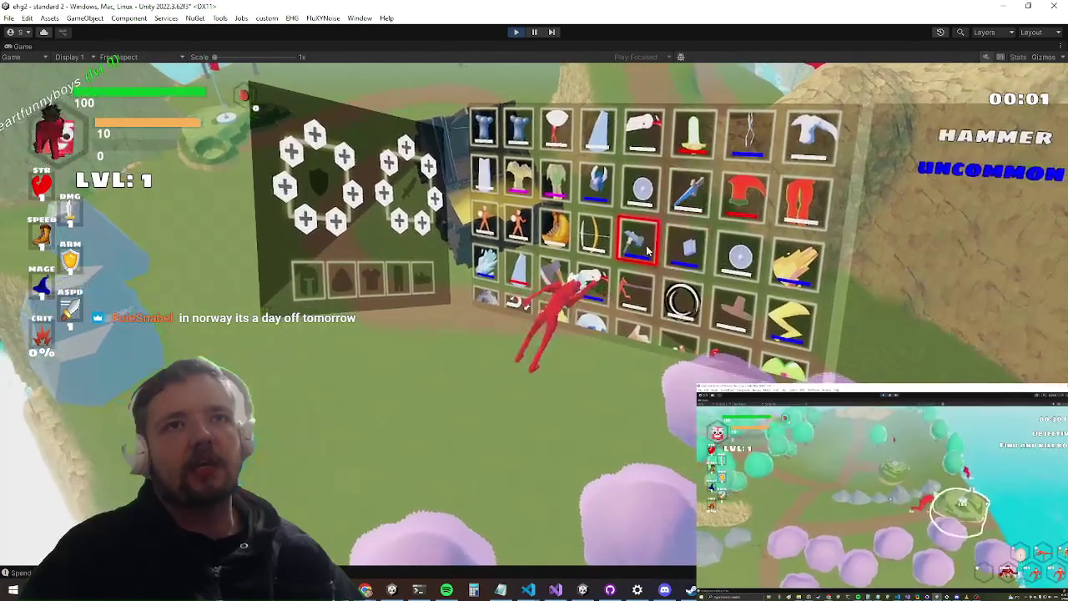
right_click(638, 246)
click(651, 286)
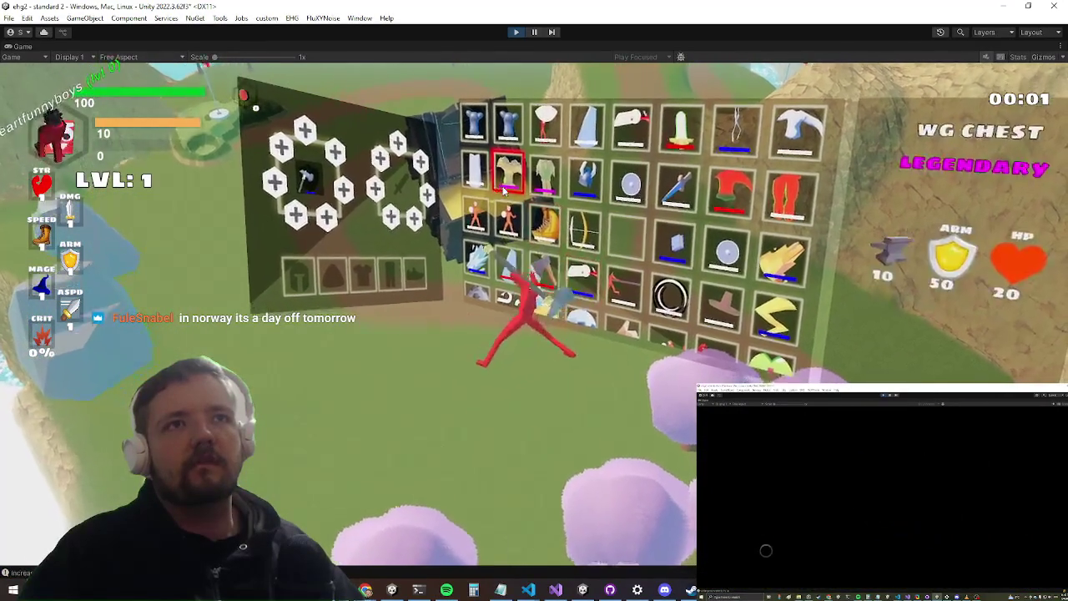
key(Tab)
- Run up the path to the portal and travel into the boss level
key(w)
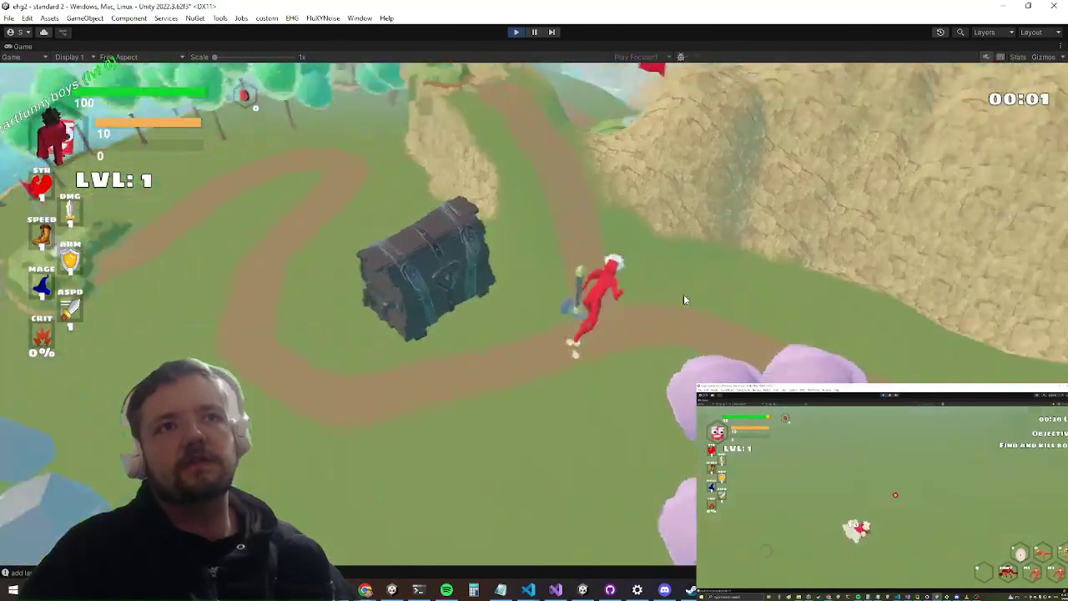
key(w)
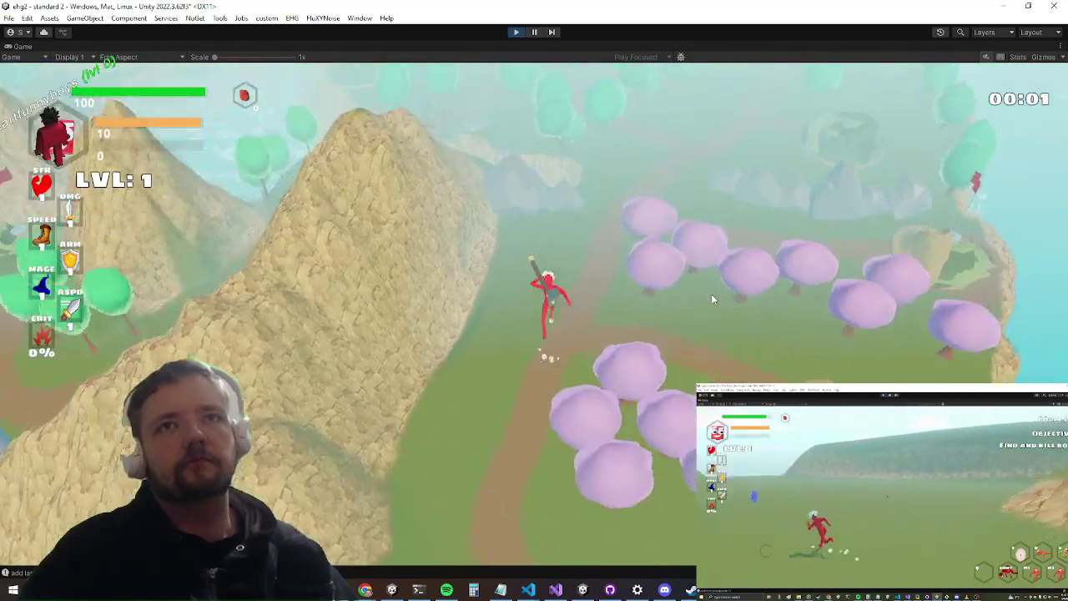
key(w)
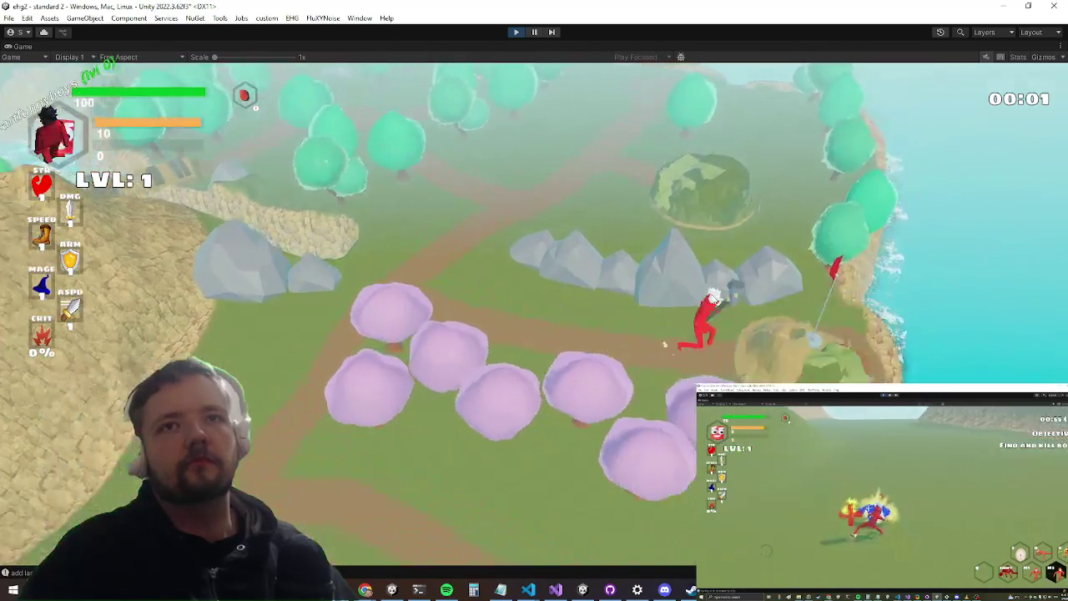
key(e)
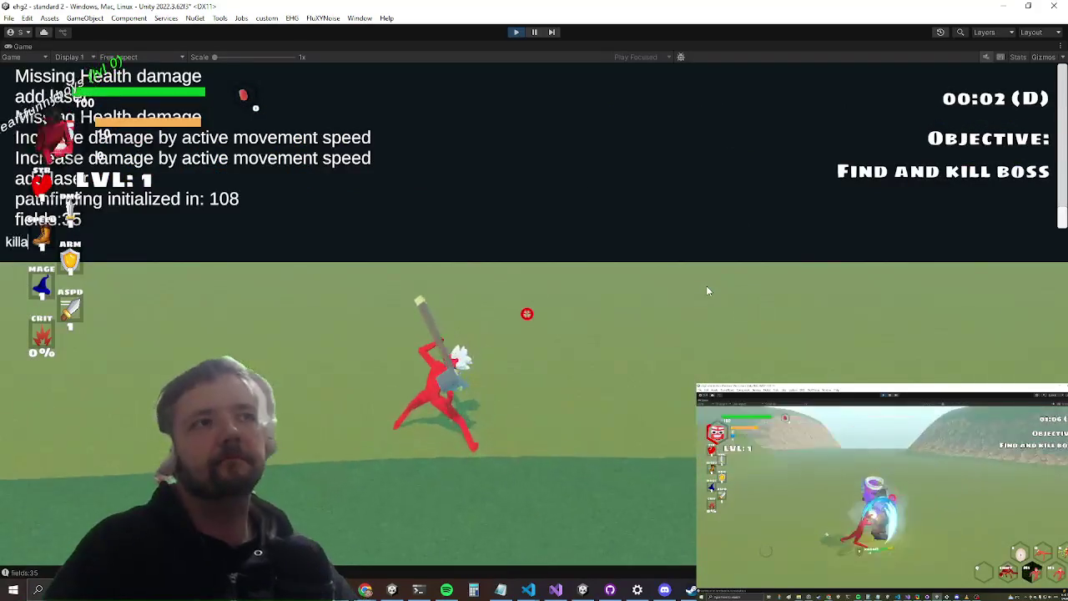
key(alt+Tab)
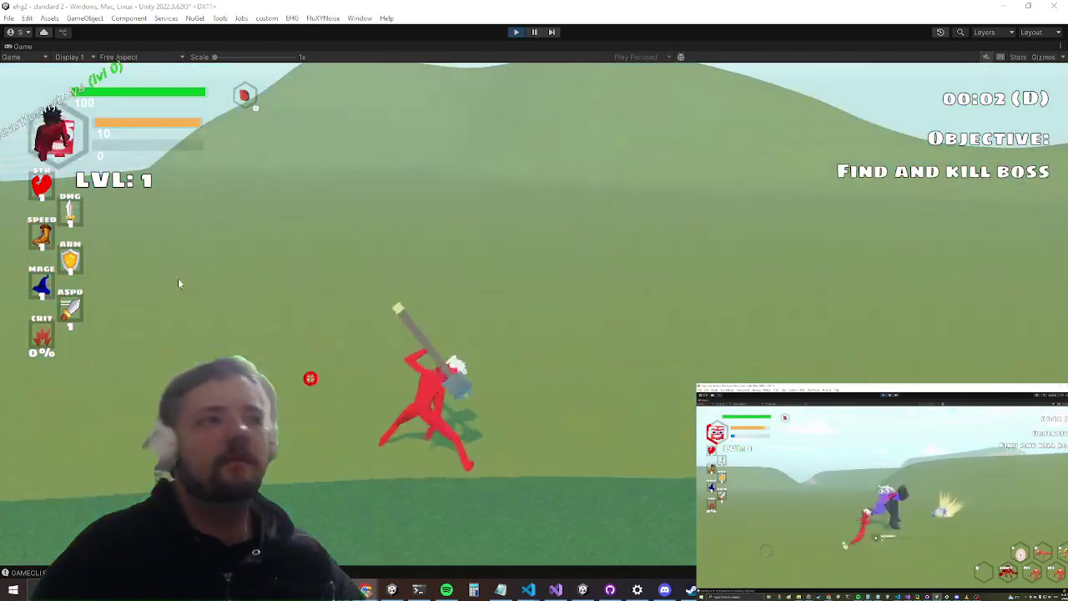
- Run the hammer-wielding character along the forest path to the next chest
click(178, 284)
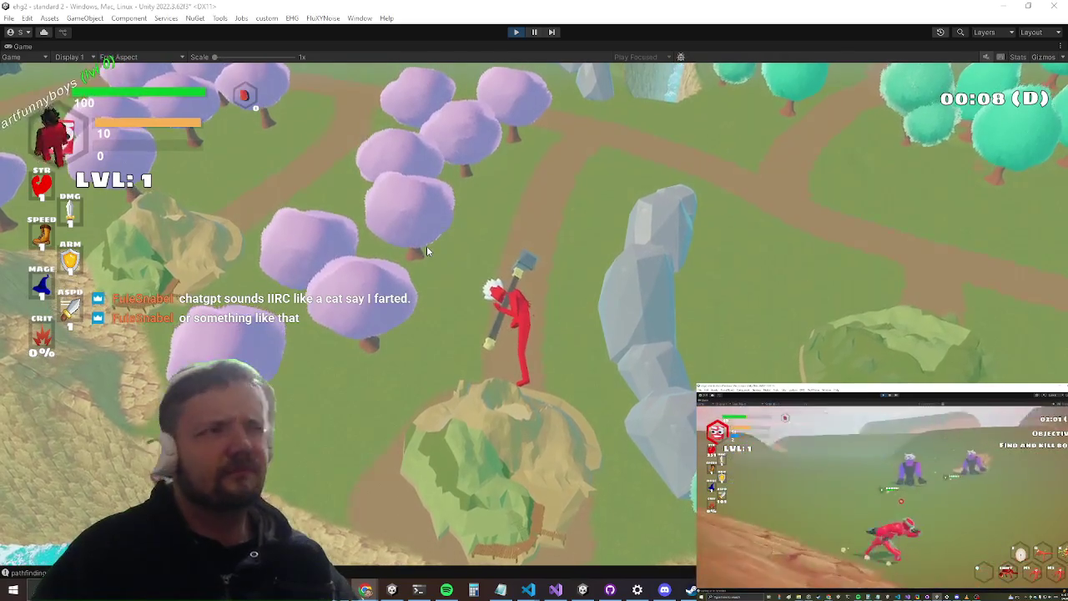
click(426, 245)
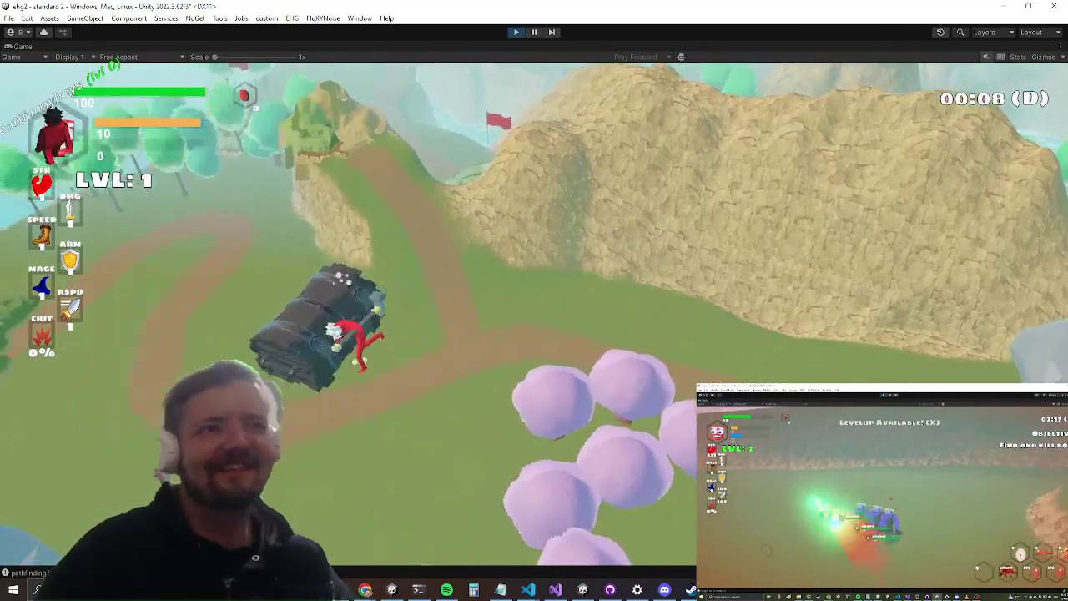
- Open the chest and equip the ProjectileSize item in the left hand
key(e)
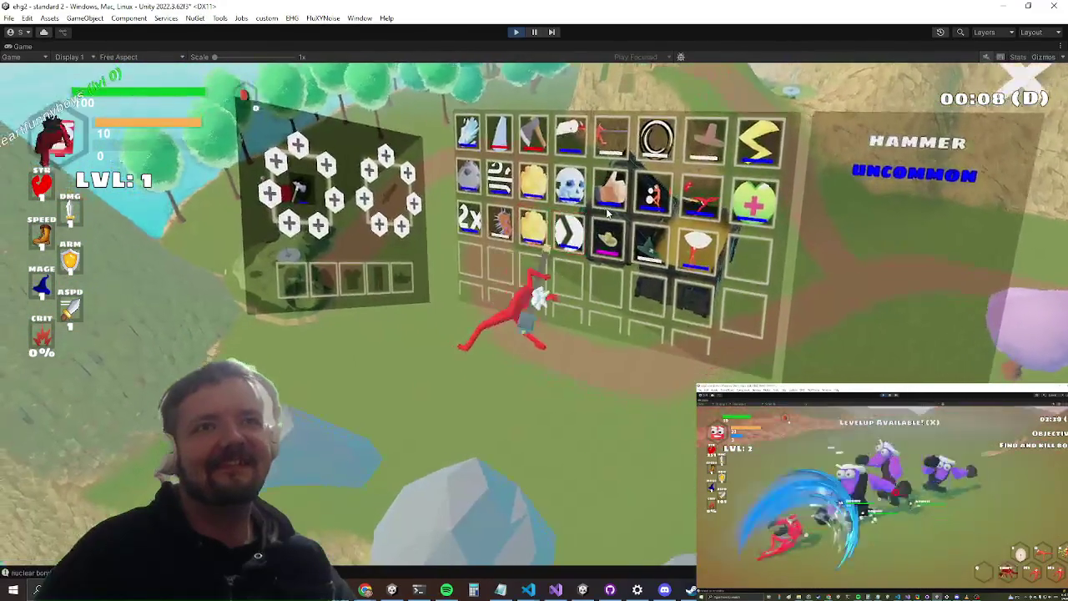
click(702, 242)
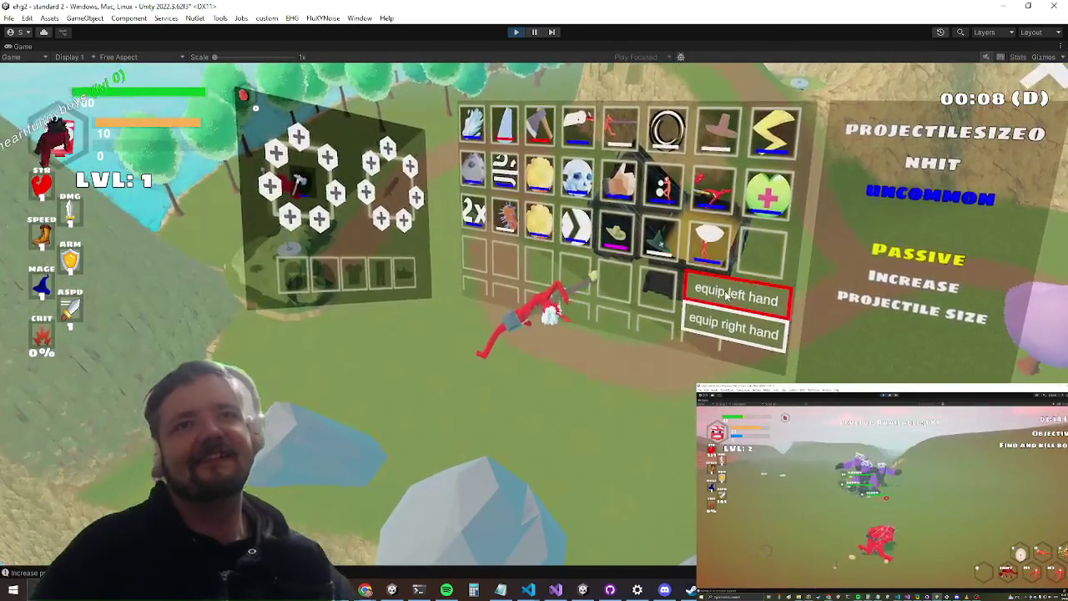
click(726, 293)
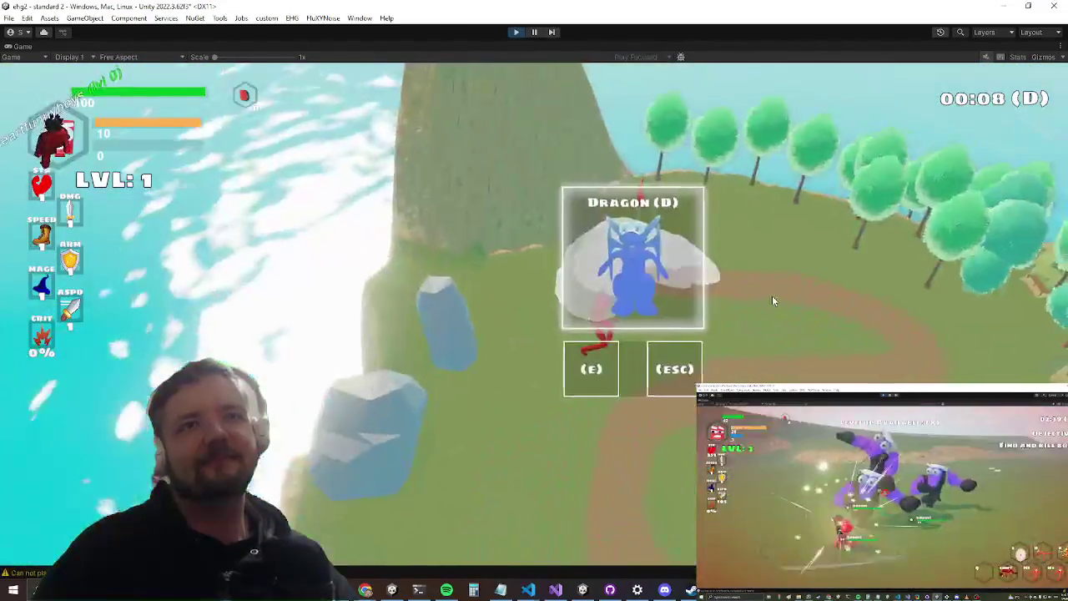
- Accept the Dragon challenge, pause enemy AI with pauseai, and open the arena chest
key(e)
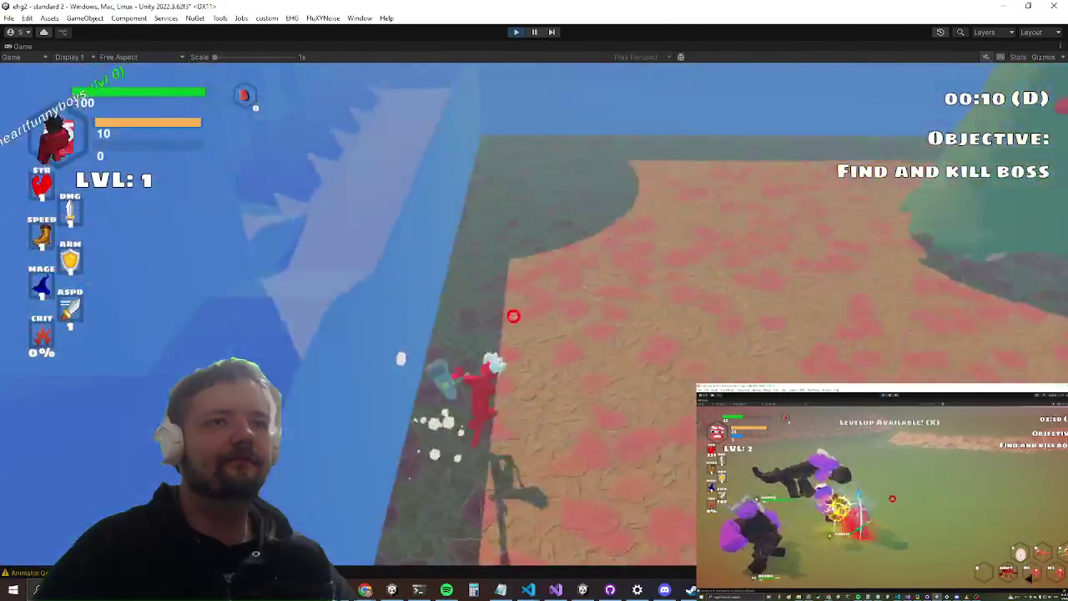
key(w)
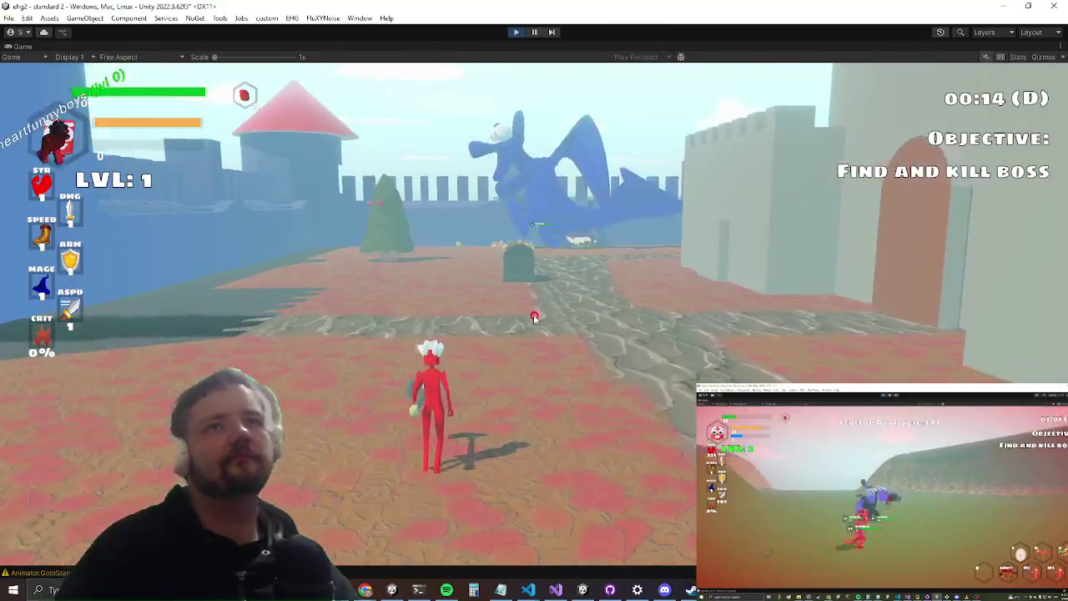
text(pauseai)
key(Return)
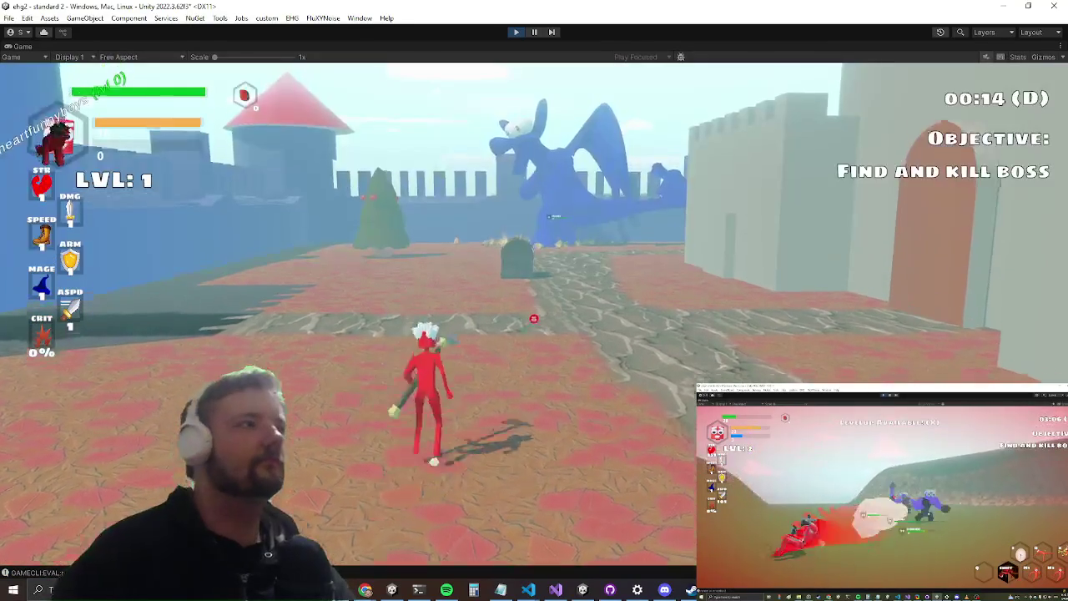
key(w)
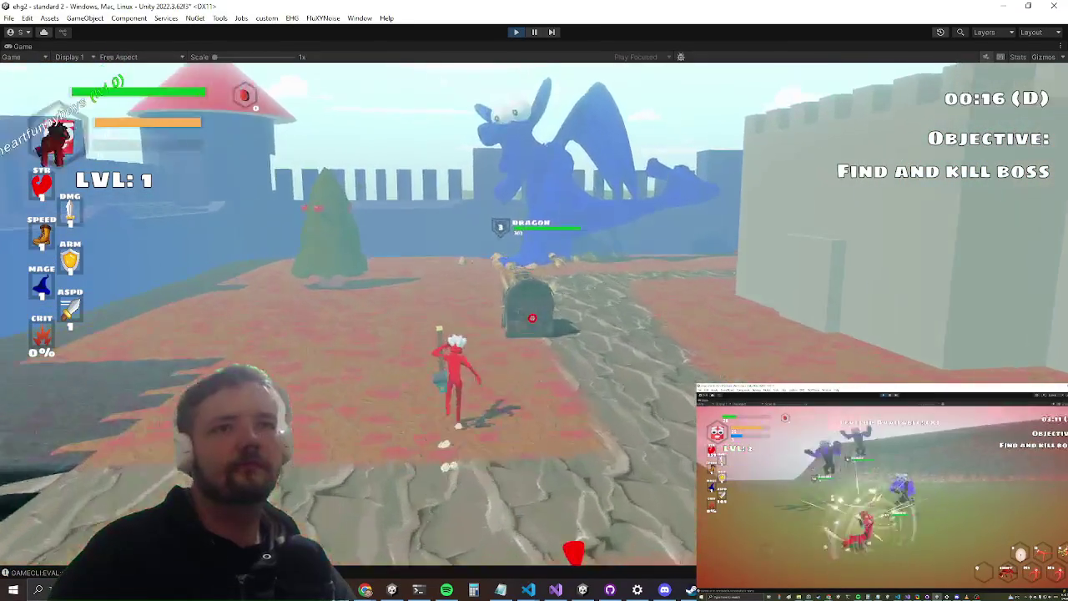
key(e)
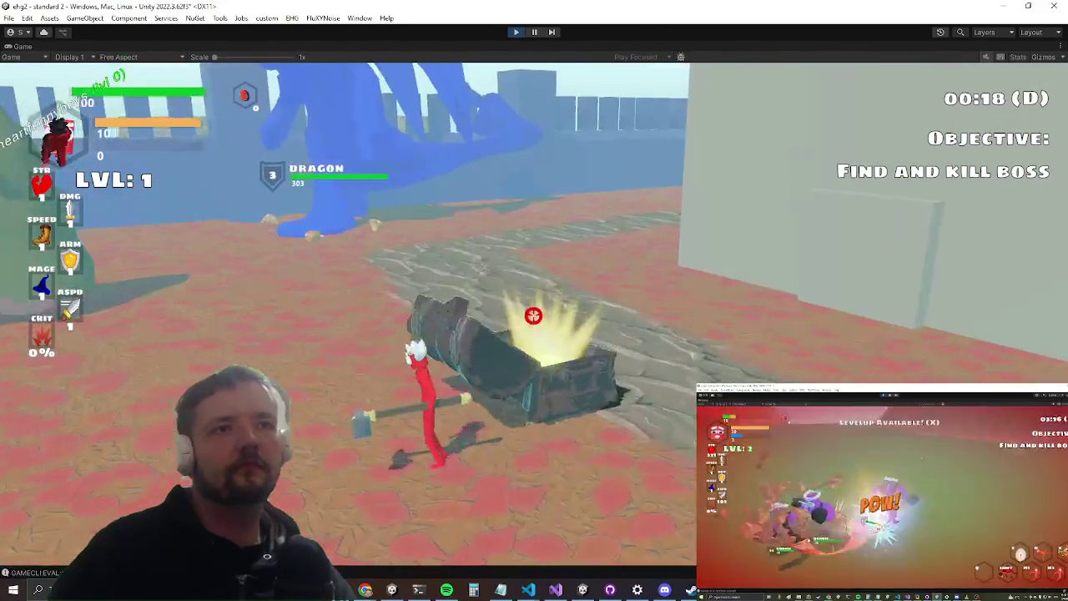
click(533, 315)
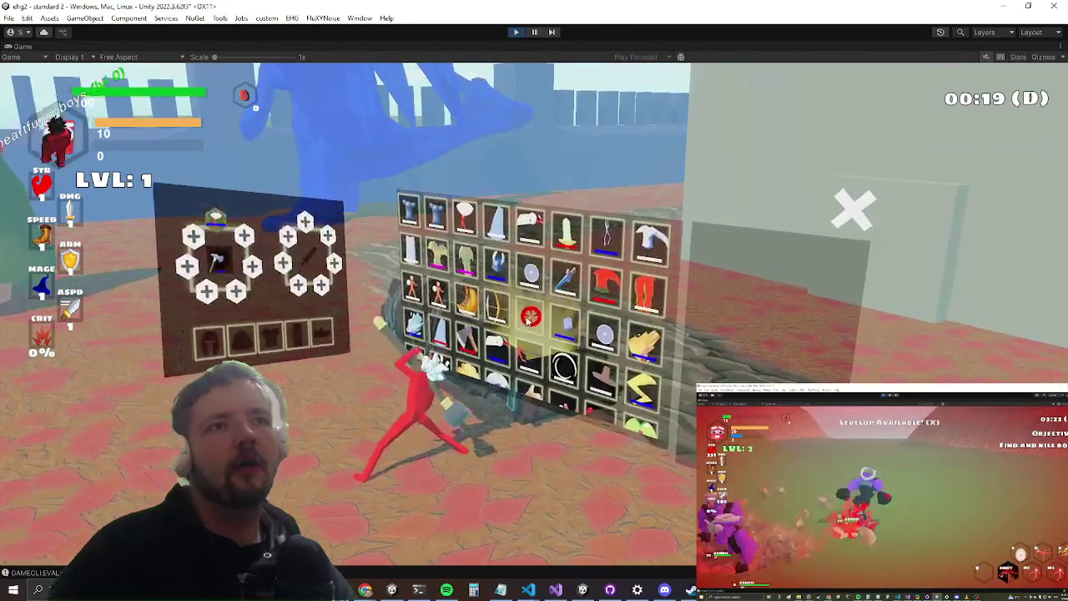
- Equip the red projectile-size item from the arena chest's loot grid
scroll(526, 321, down, 2)
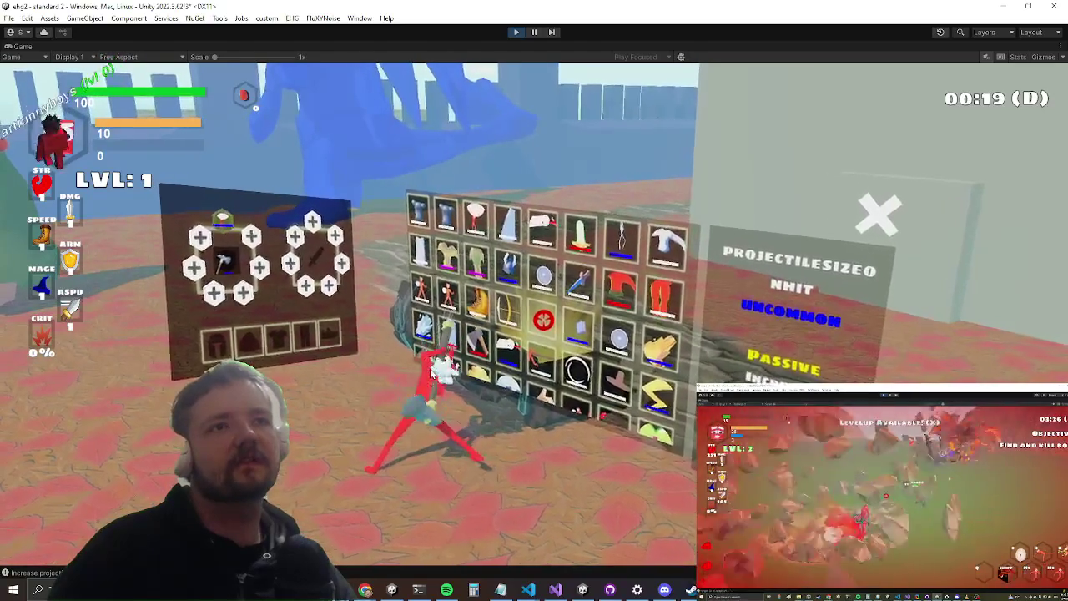
scroll(484, 321, down, 1)
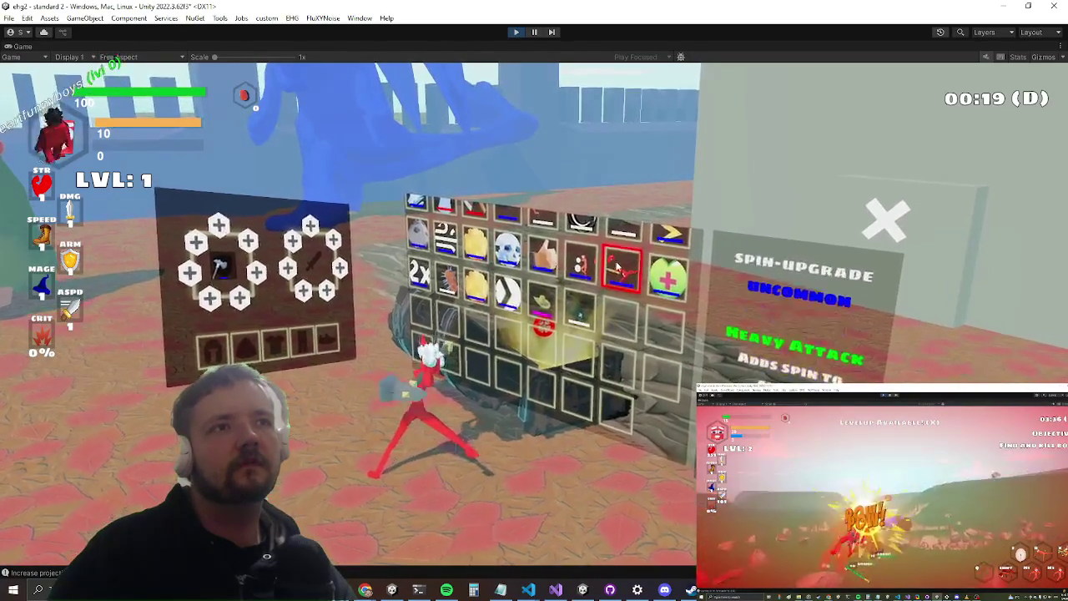
scroll(540, 312, up, 3)
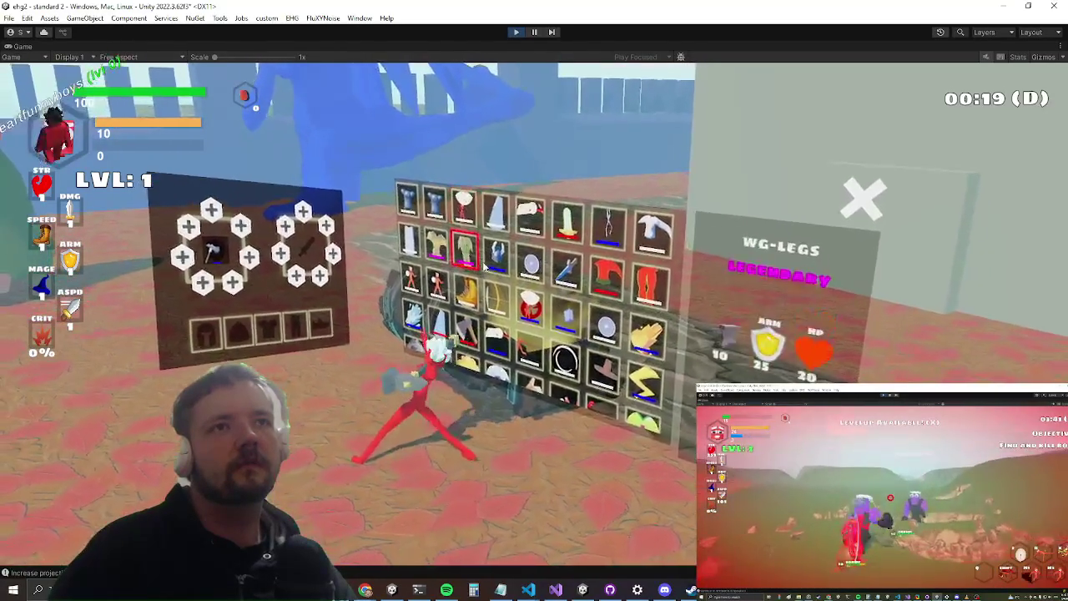
click(536, 309)
right_click(535, 307)
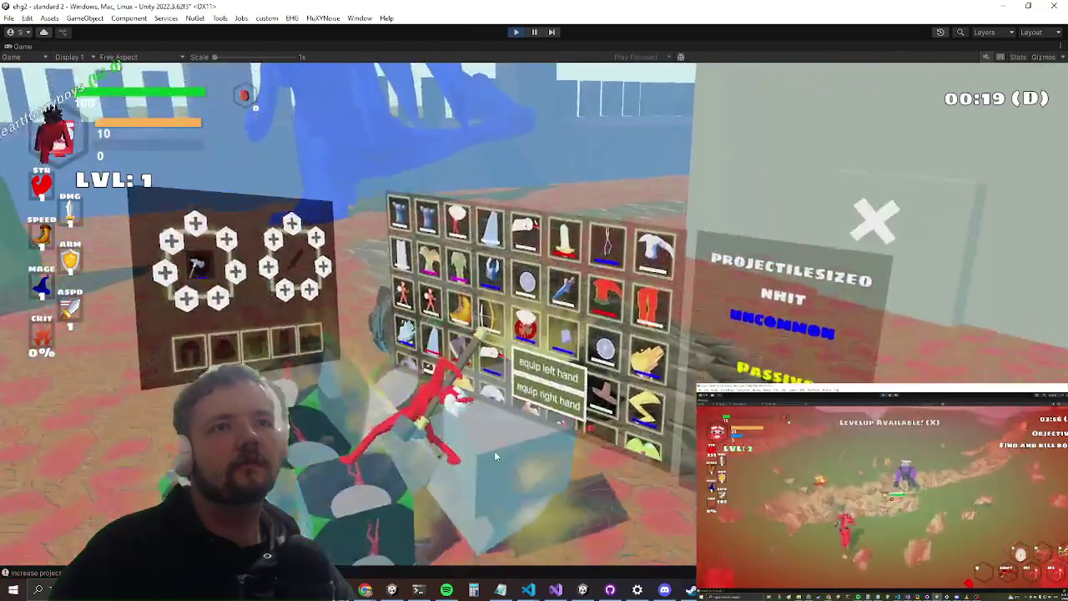
click(501, 461)
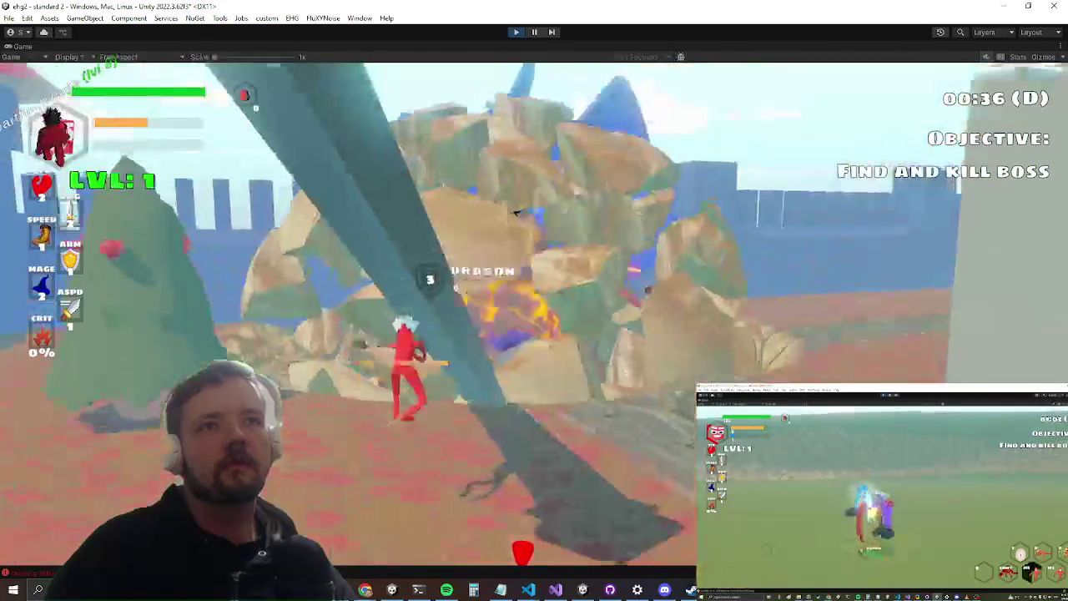
- Set the localPosition offset in UpdateAnimation to a y of 0.5f*s, then return to Unity
key(alt+Tab)
key(Tab)
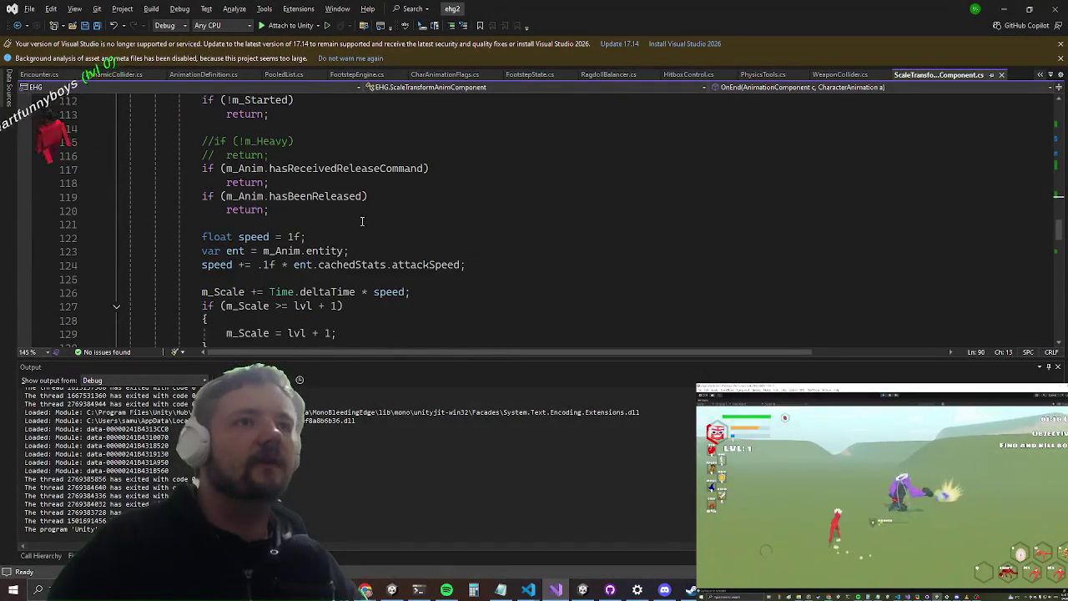
scroll(359, 228, down, 3)
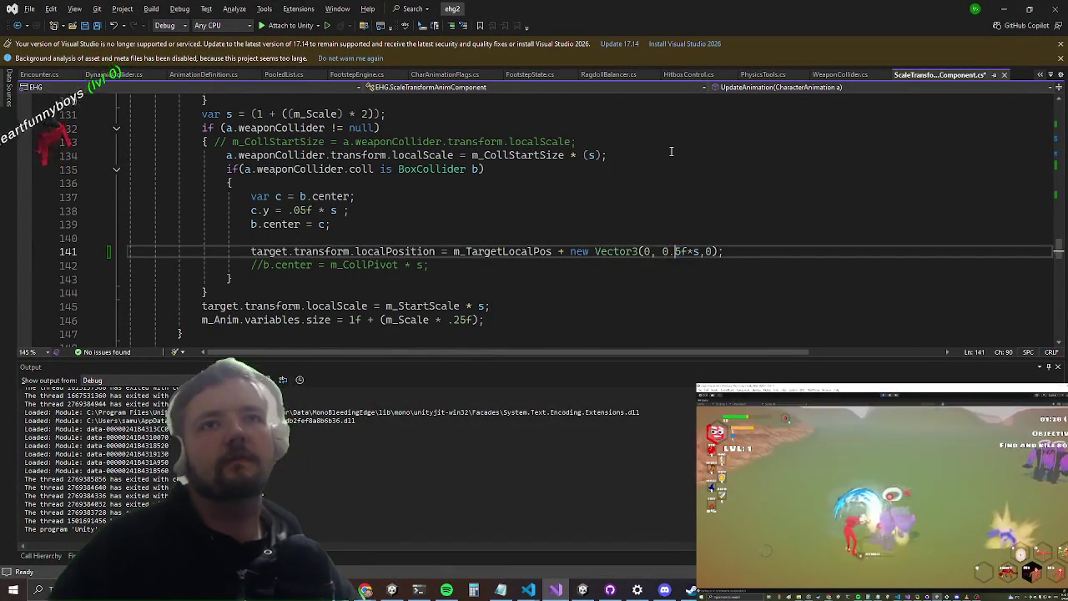
key(alt+Tab)
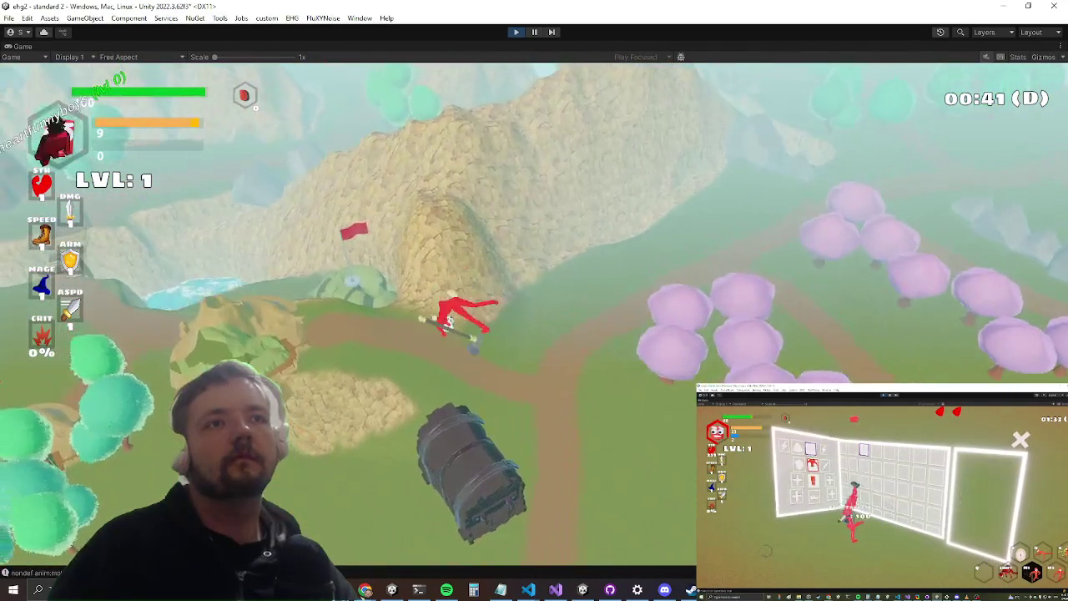
- Accept the Dragon challenge and test the heavy spinning hammer attack in the arena
key(e)
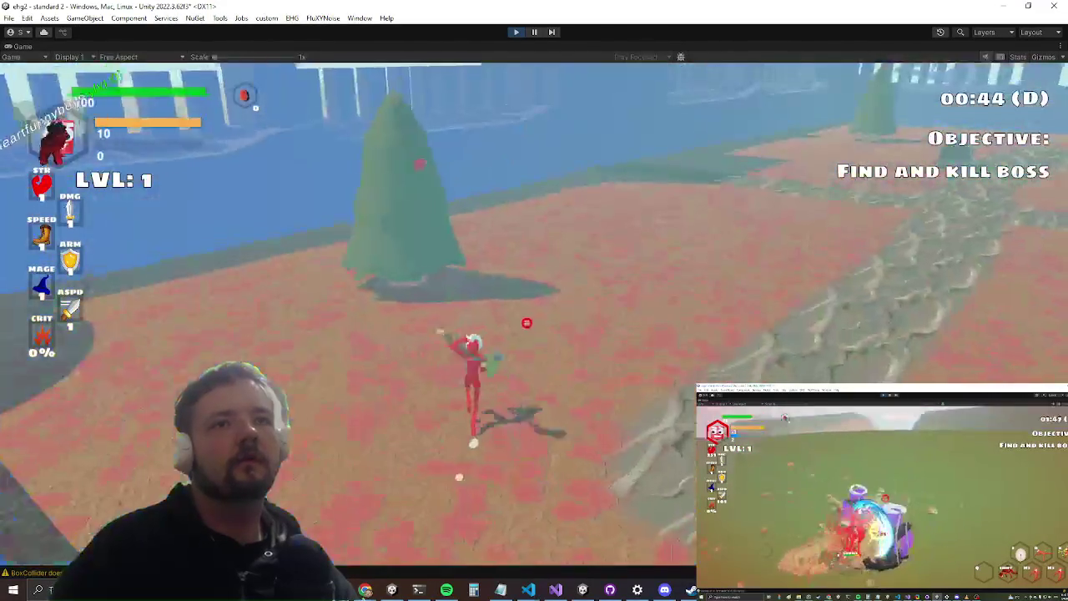
click(534, 316)
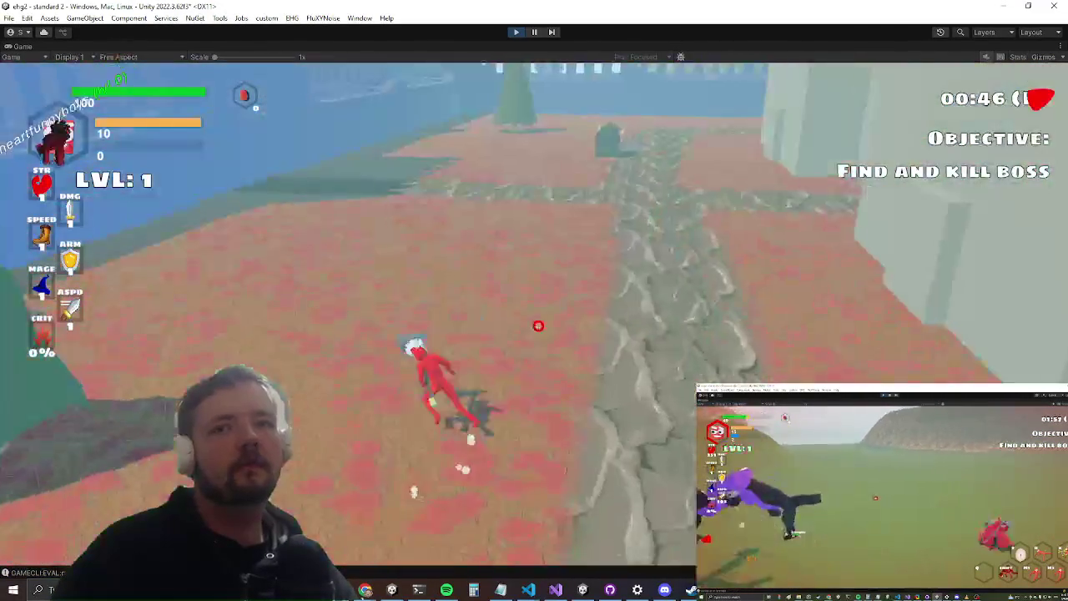
click(524, 308)
click(525, 311)
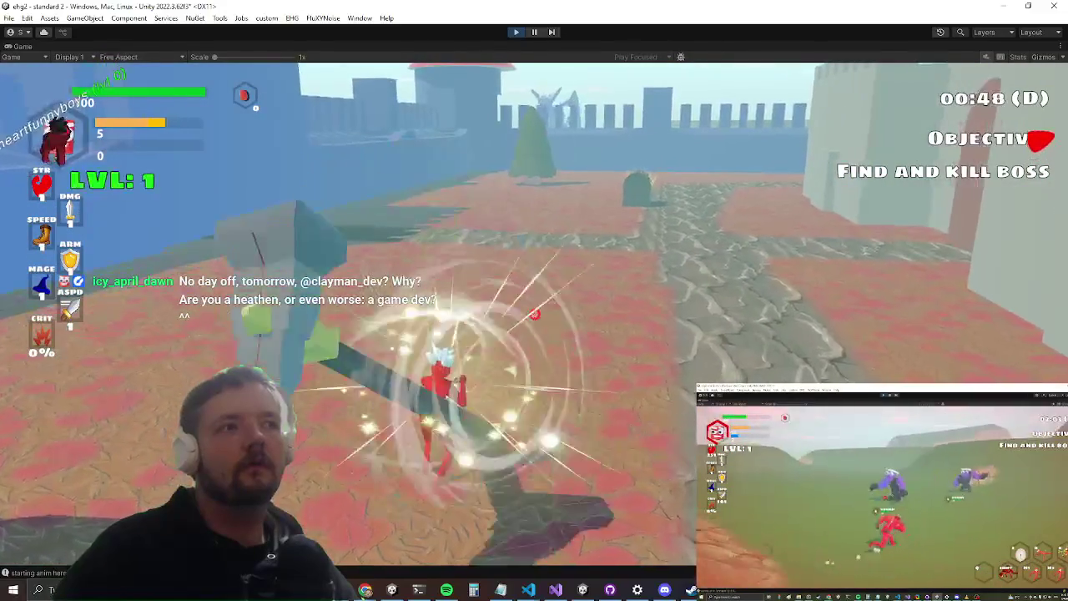
key(alt+Tab)
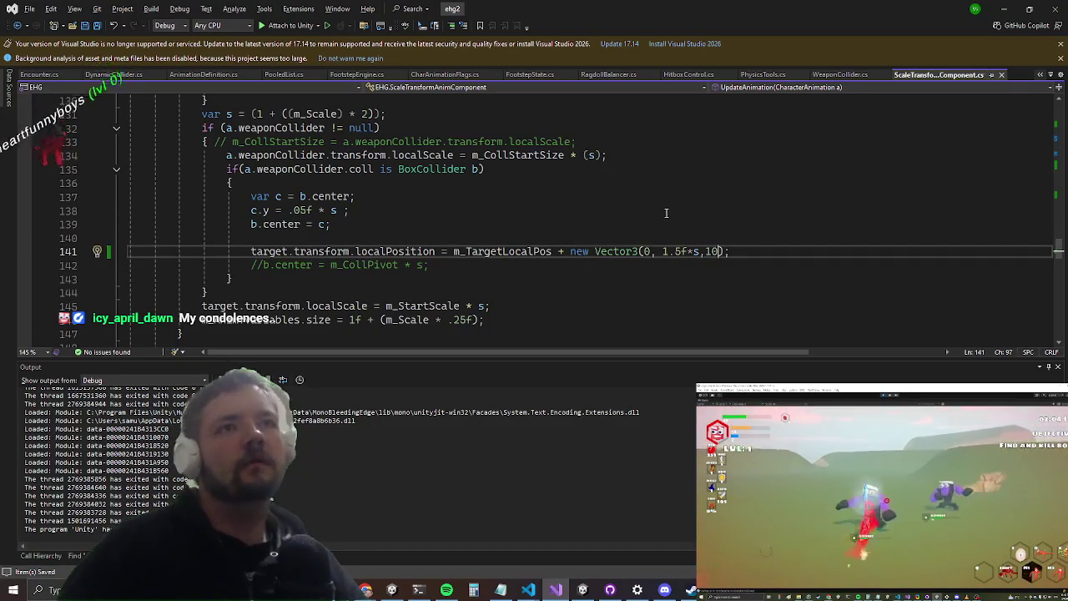
key(alt+Tab)
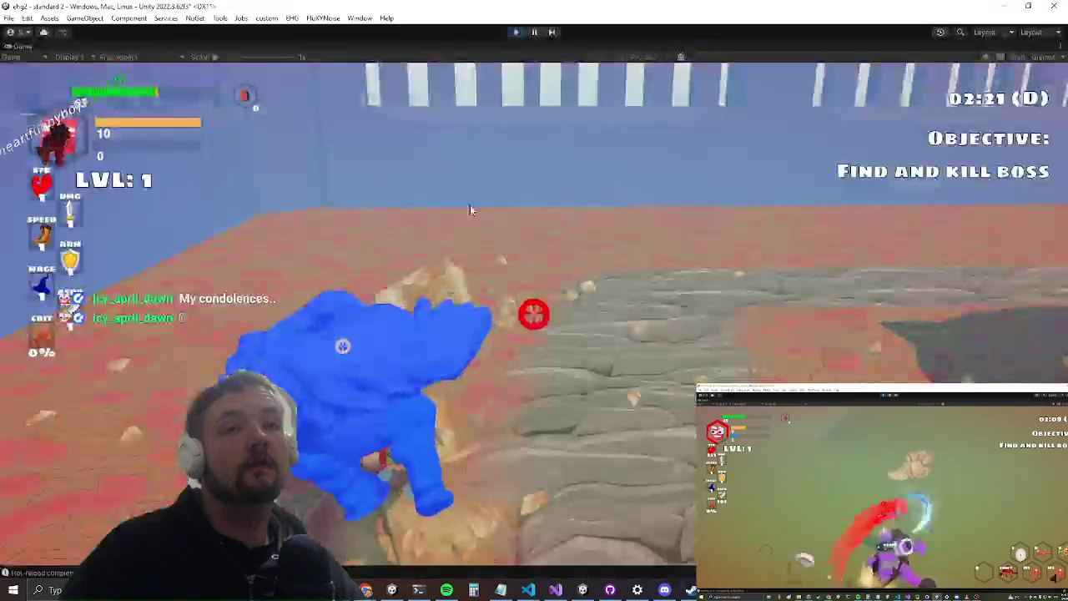
key(w)
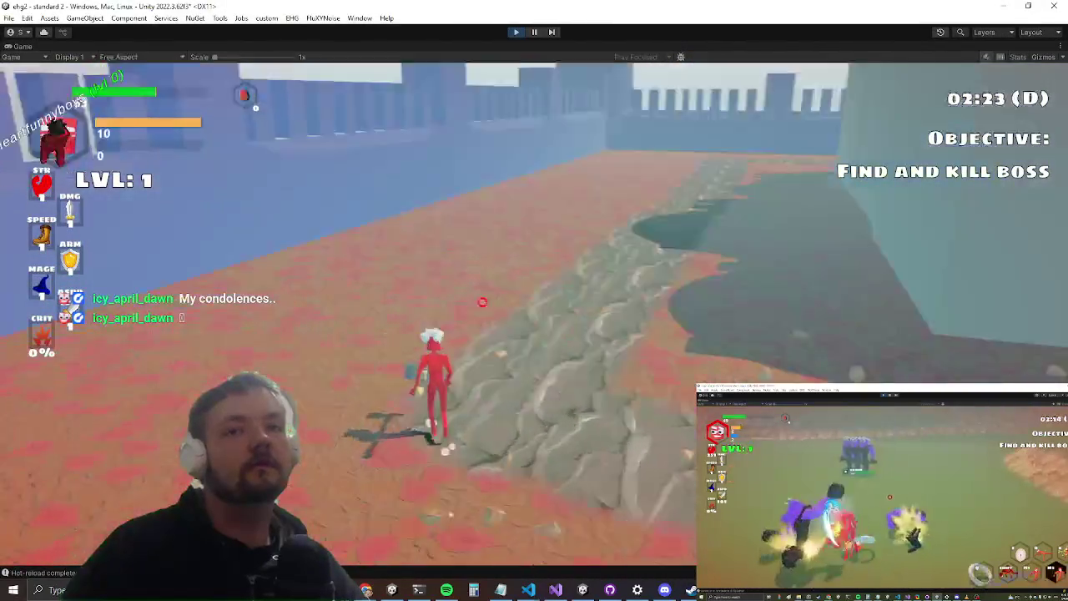
key(grave)
text(paus)
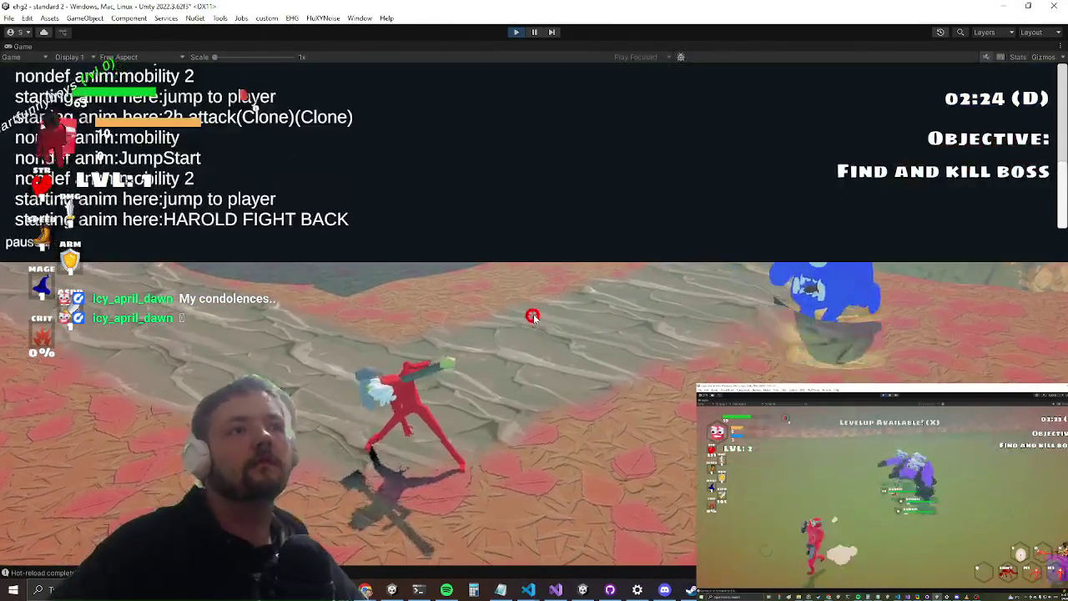
key(Return)
key(w)
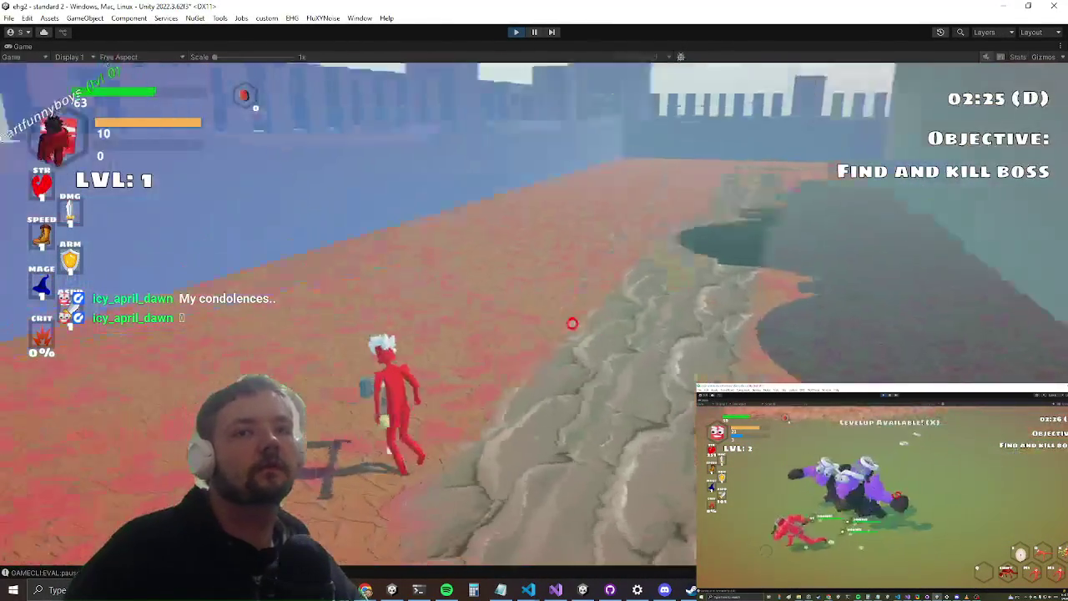
click(488, 321)
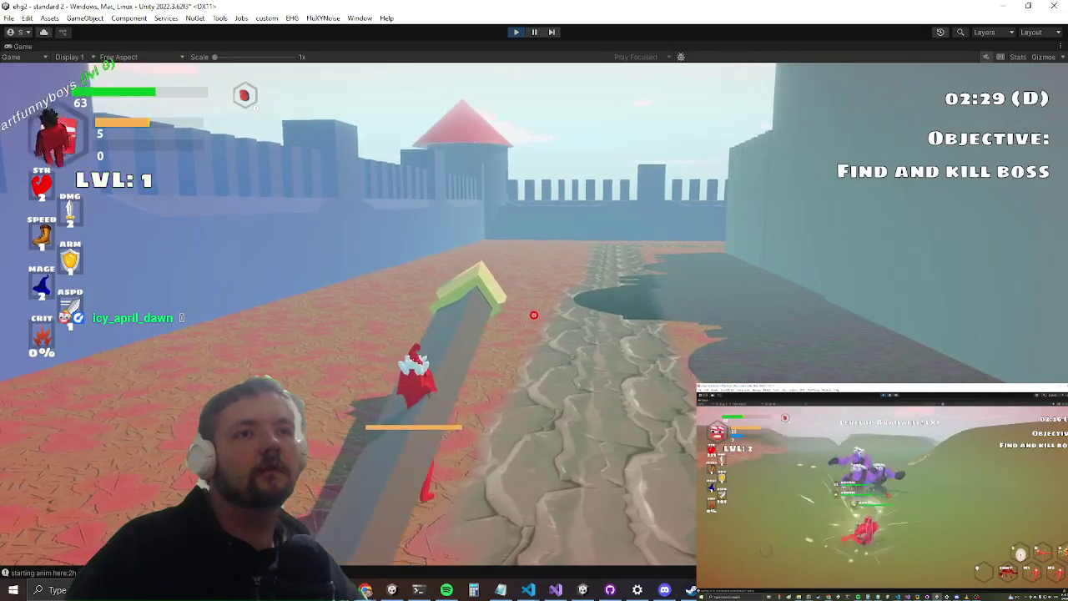
click(534, 311)
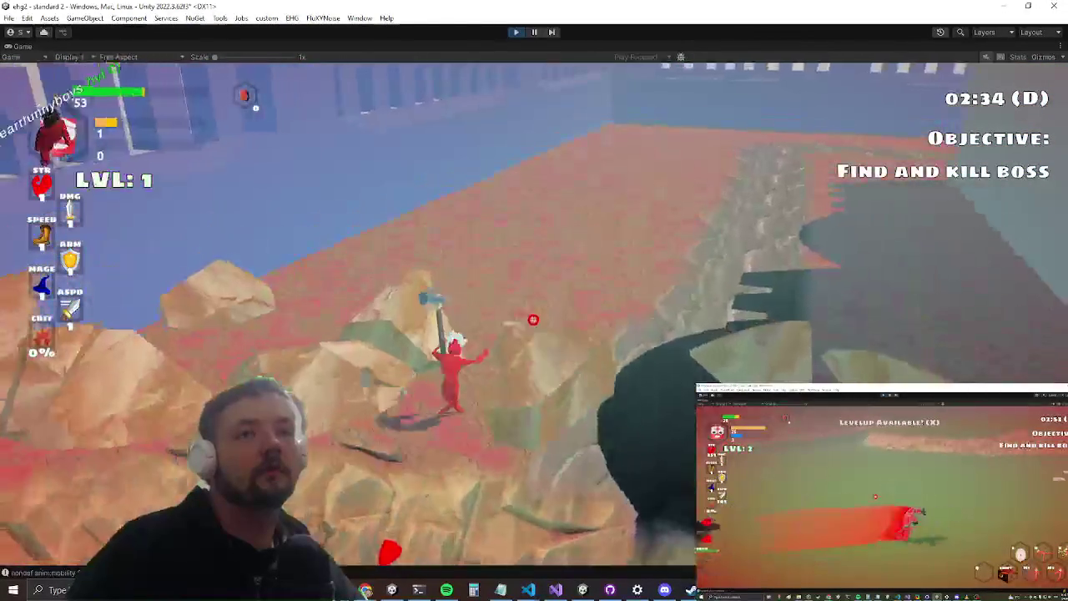
key(alt+Tab)
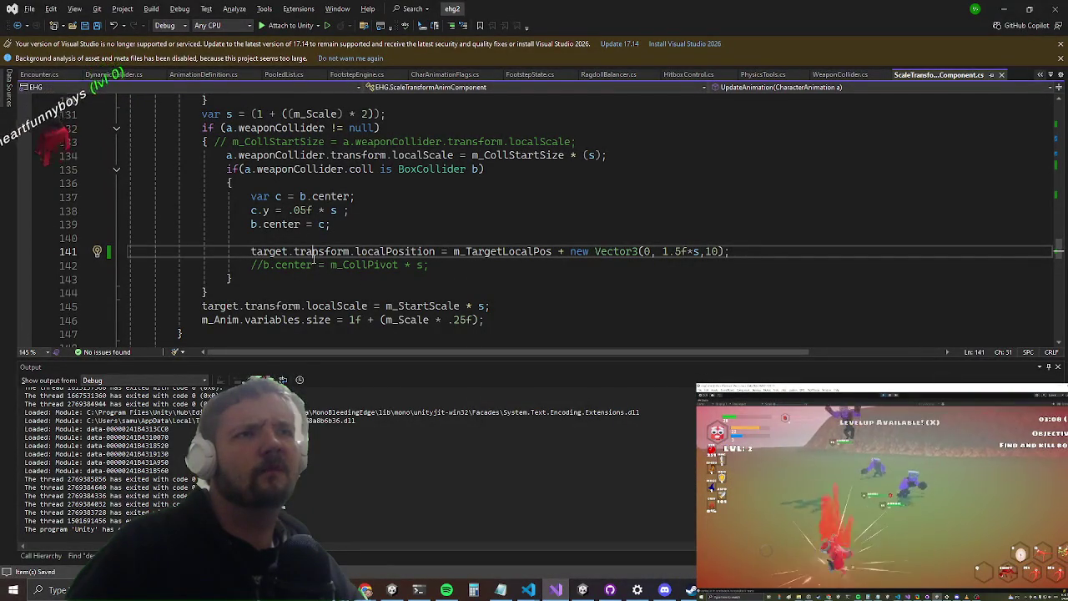
- Change the hammer's vertical offset on line 141 from 1.5f*s to 10.5f*s
click(499, 250)
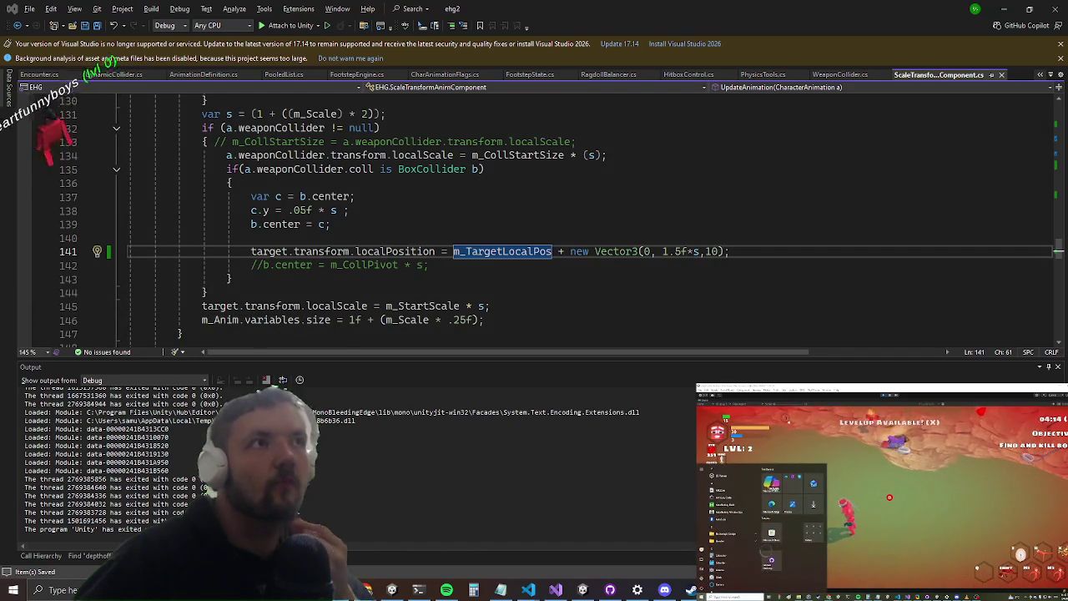
double_click(648, 251)
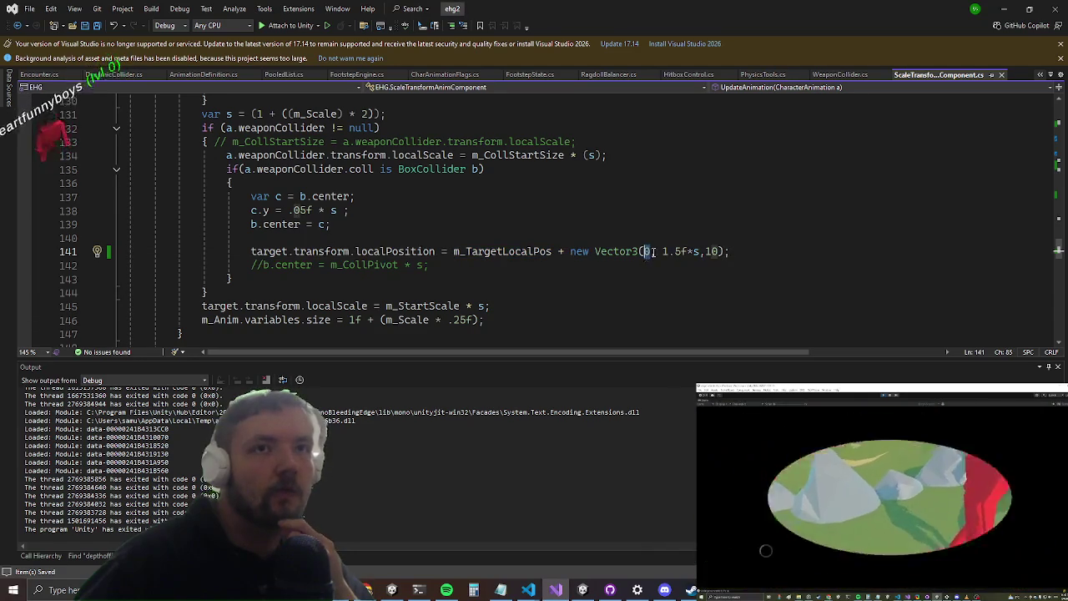
click(668, 251)
text(0)
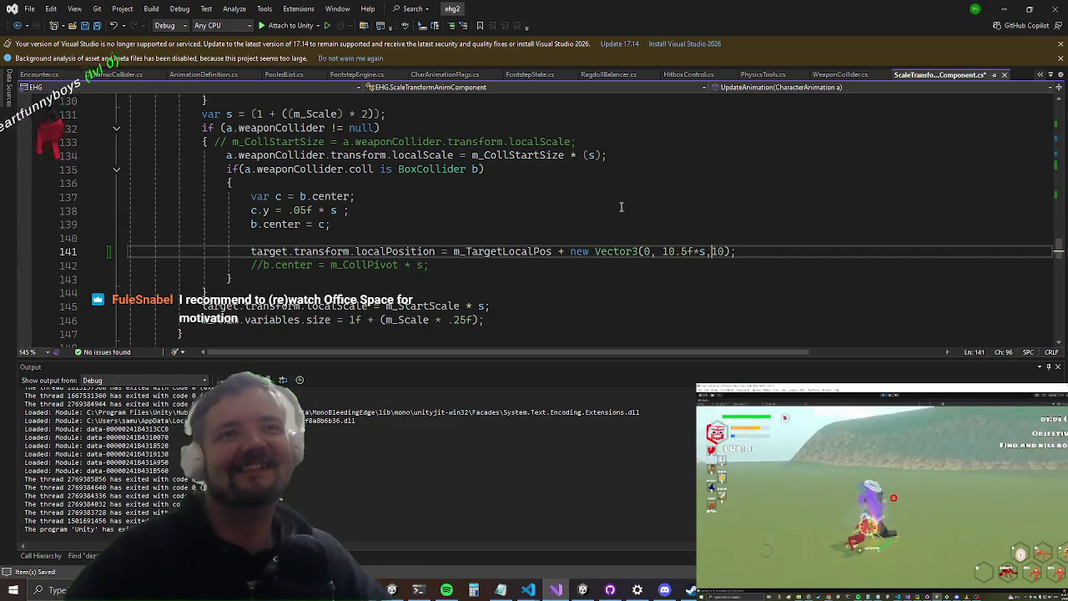
key(shift+Left)
key(shift+Left)
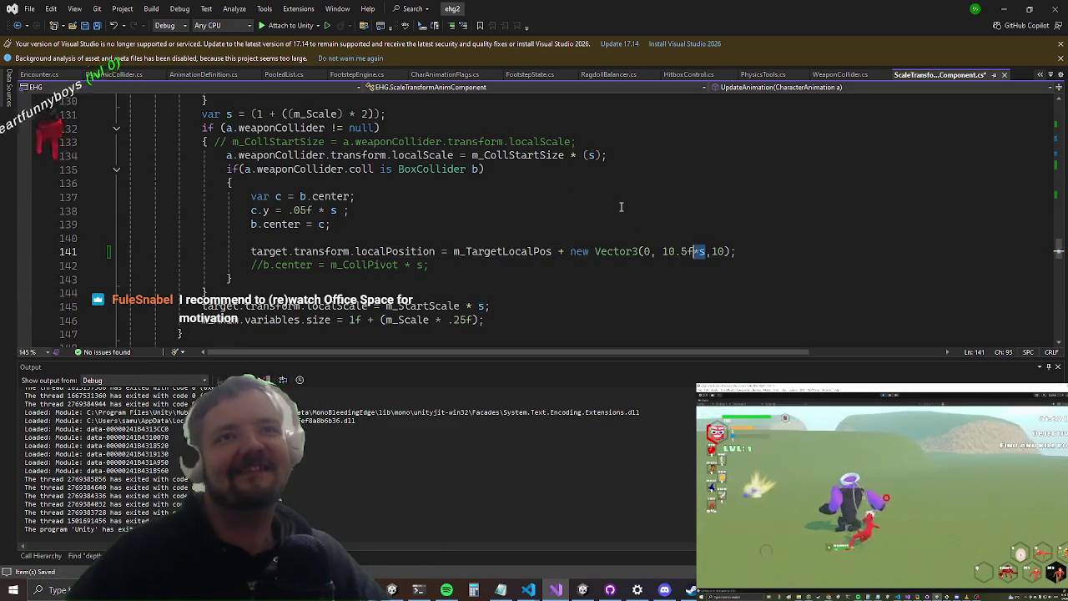
key(alt+Tab)
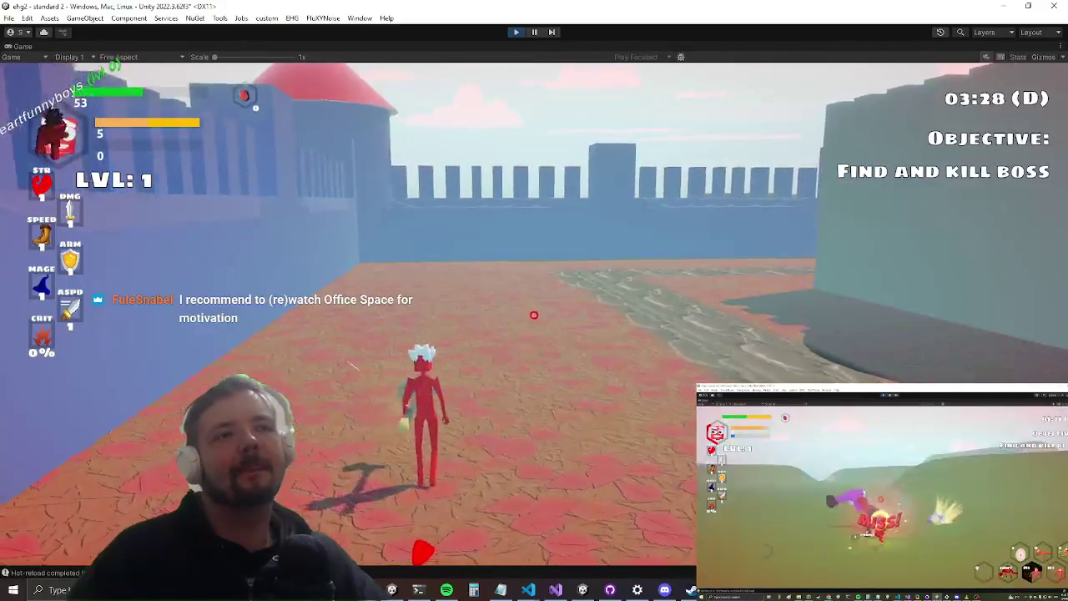
- Playtest the spinning and heavy slam attacks, then revisit the offset code around line 140-141
click(536, 319)
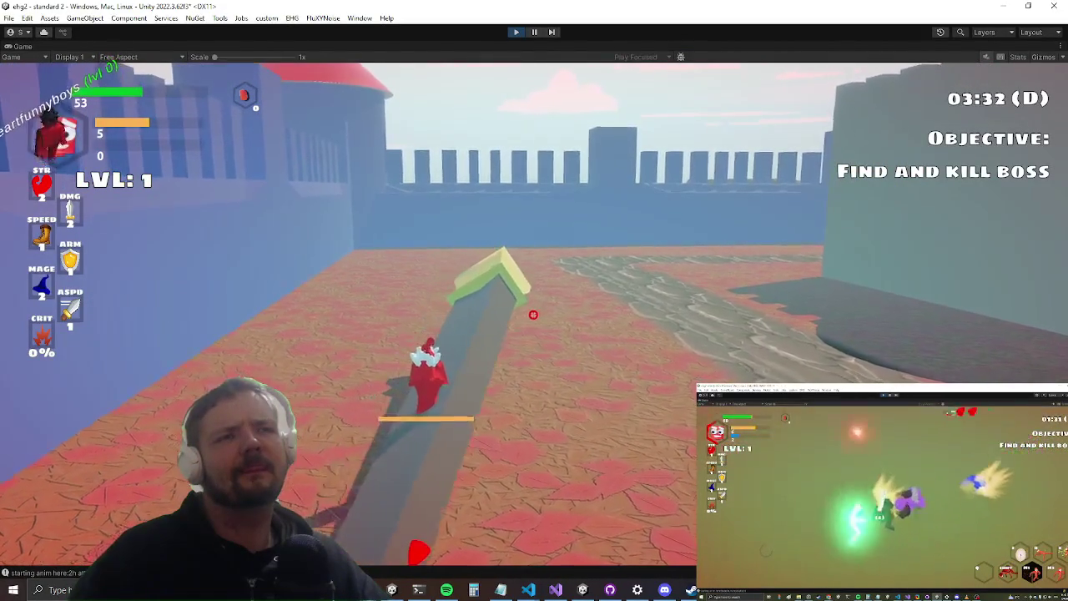
click(535, 314)
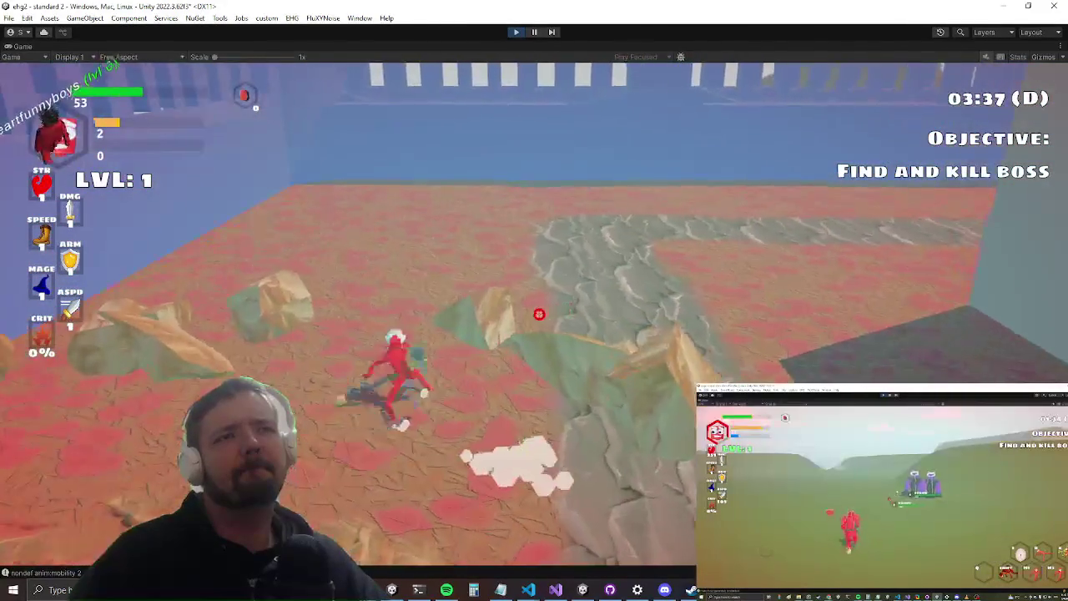
key(alt+Tab)
key(alt+Tab)
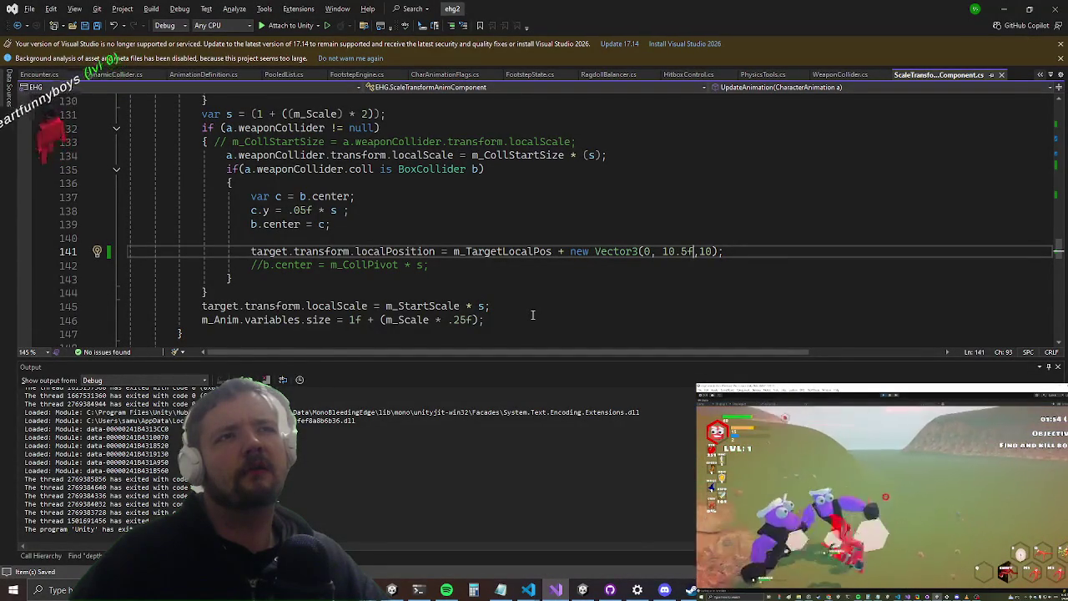
click(461, 250)
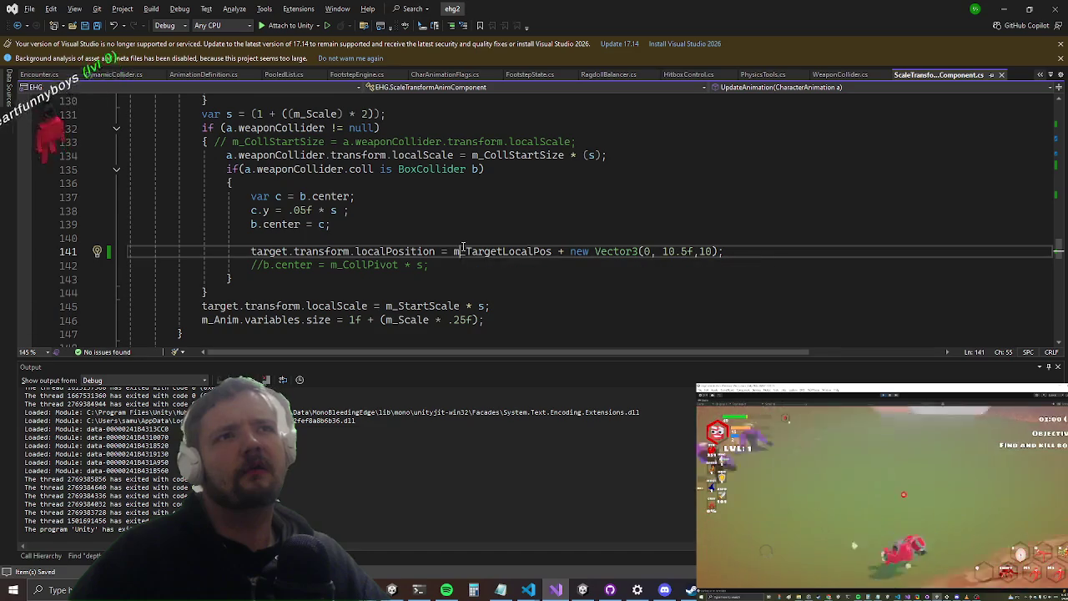
click(486, 239)
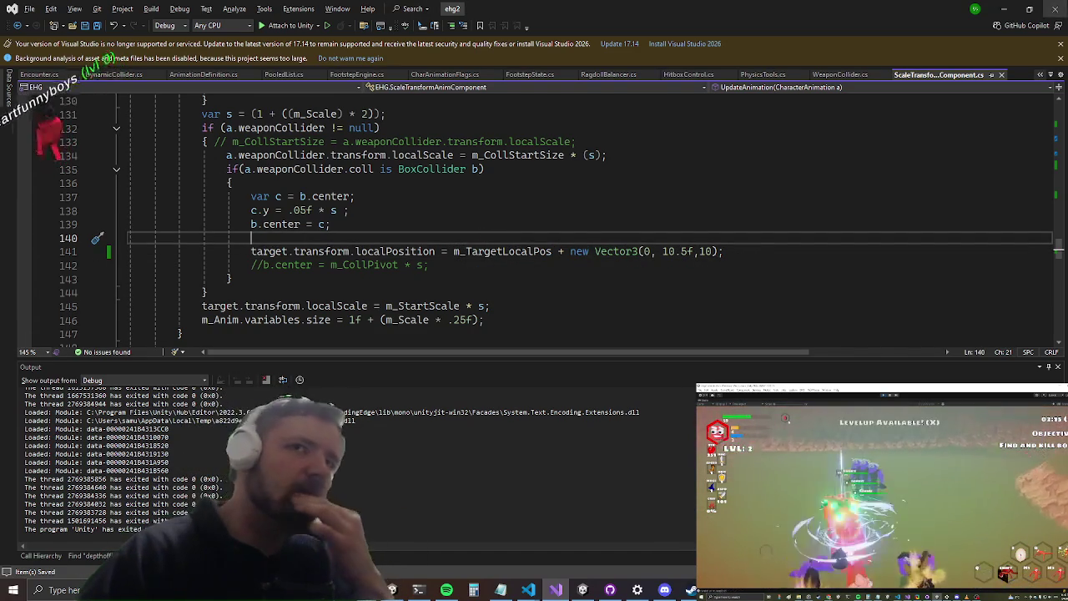
- Un-maximize the Game view to restore the full Unity editor layout
key(alt+Tab)
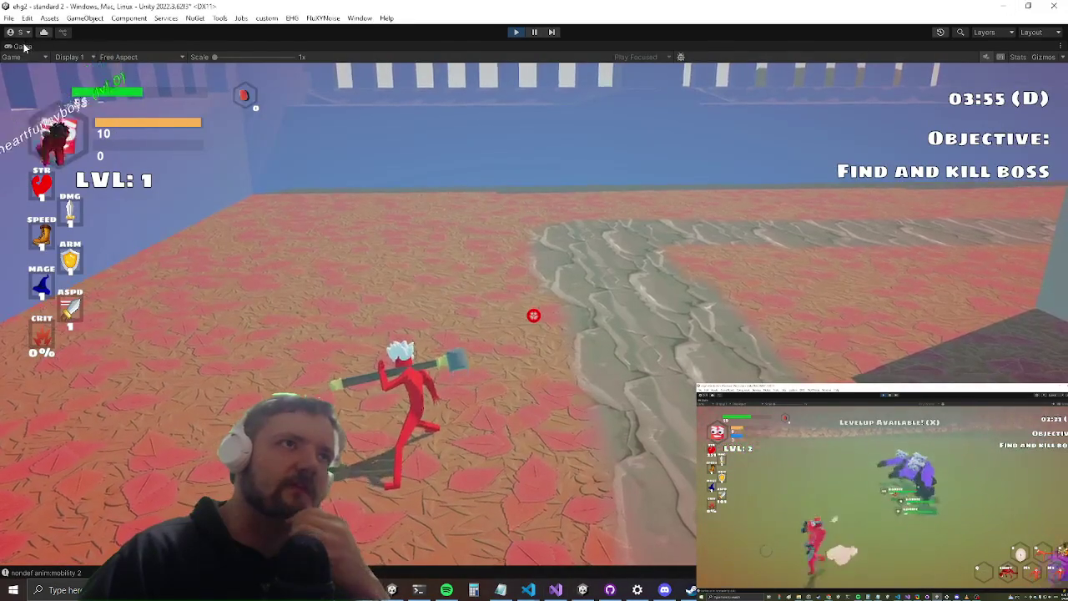
right_click(22, 45)
click(45, 80)
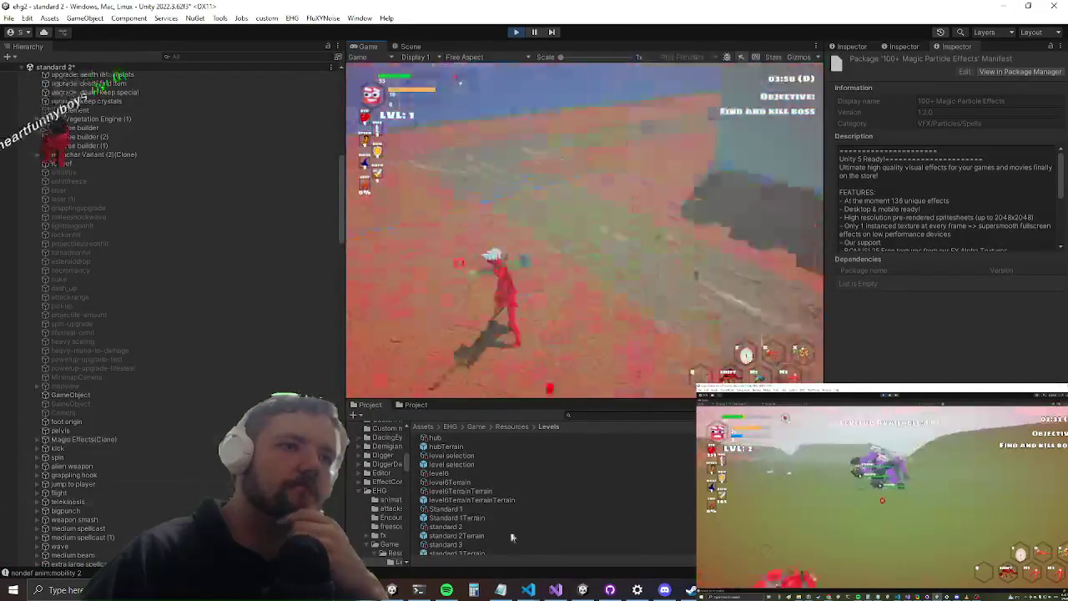
key(alt+Tab)
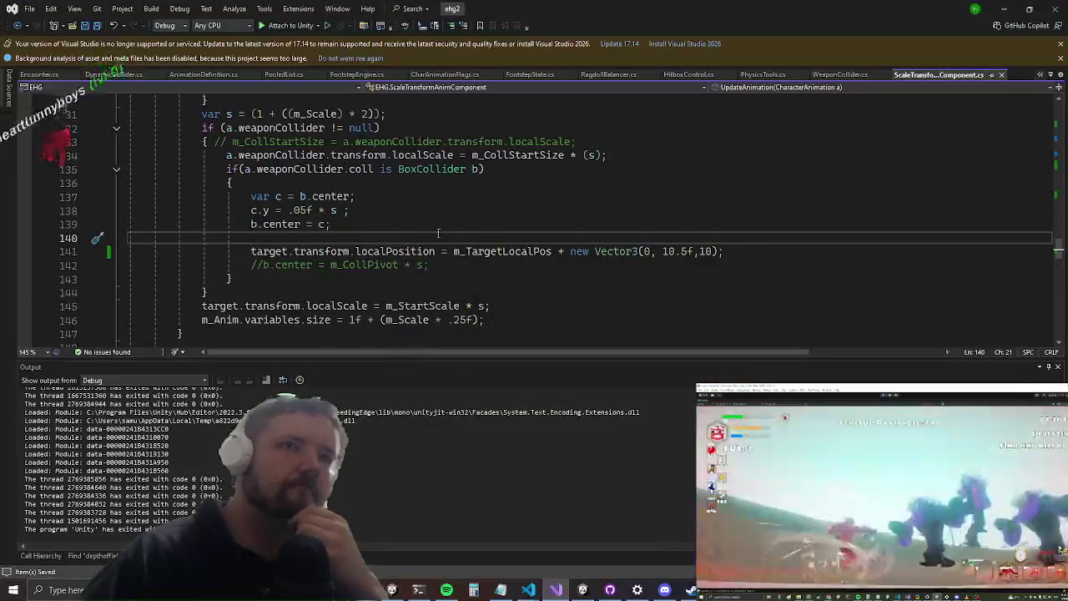
- Add Debug.Log(target,target.gameObject); on line 140 and minimize Visual Studio
text(ebug.Log(t)
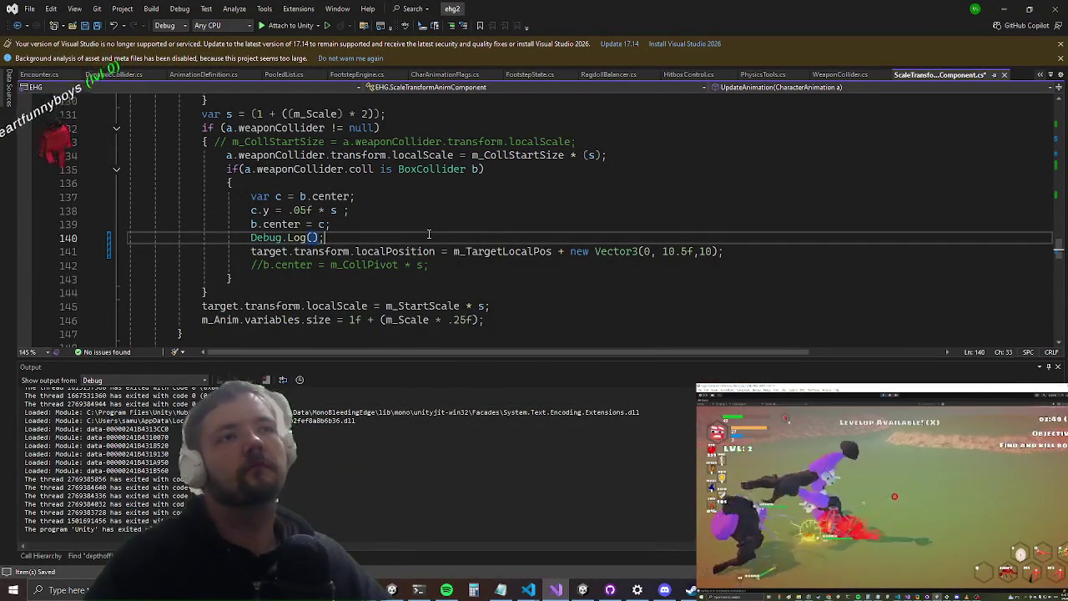
text(arget,target.gameObject)
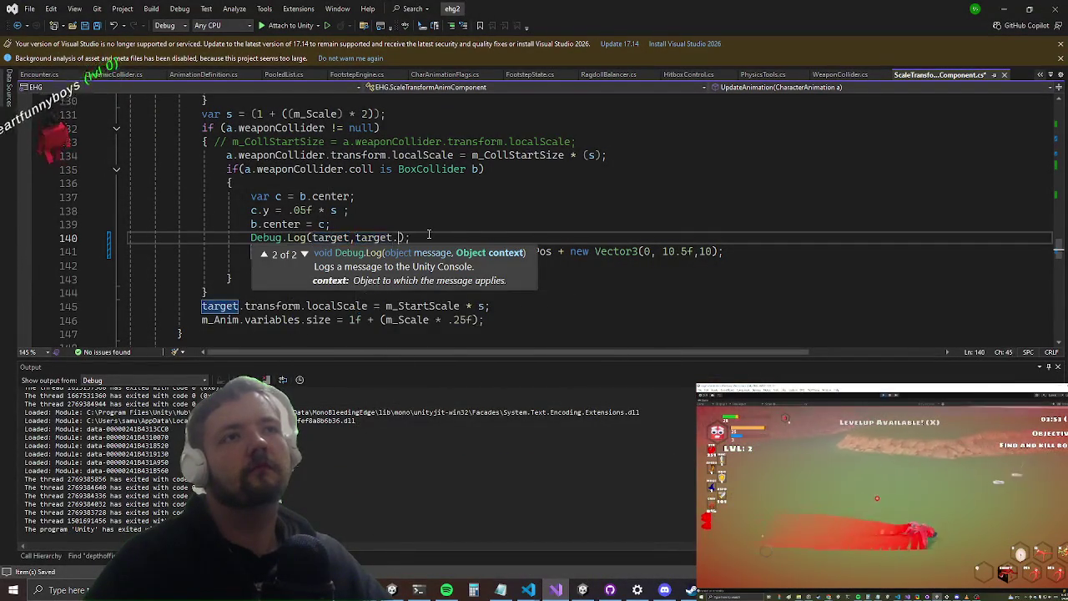
text())
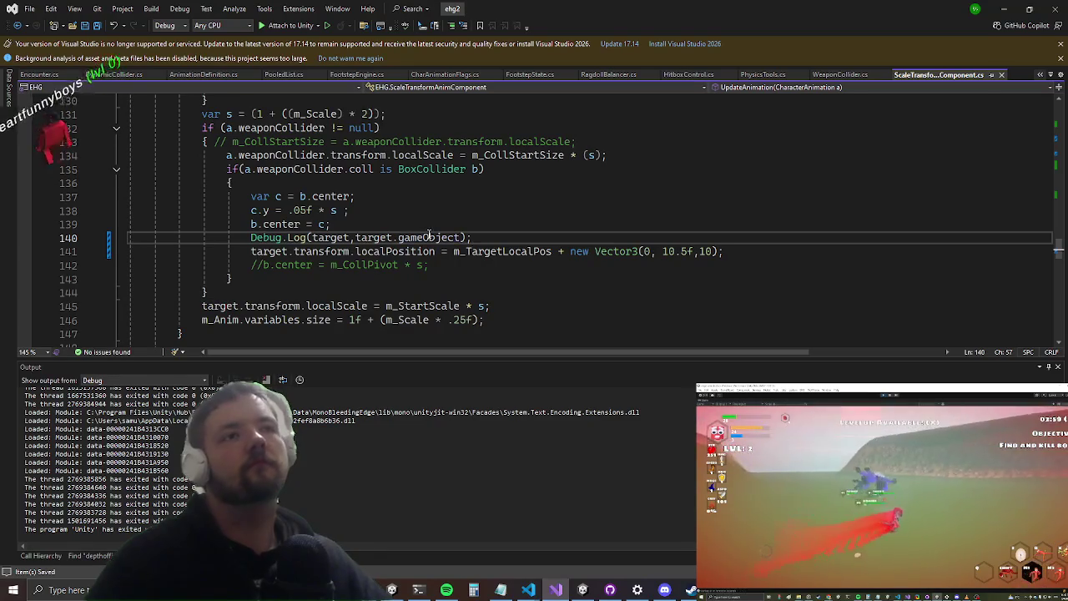
click(1015, 9)
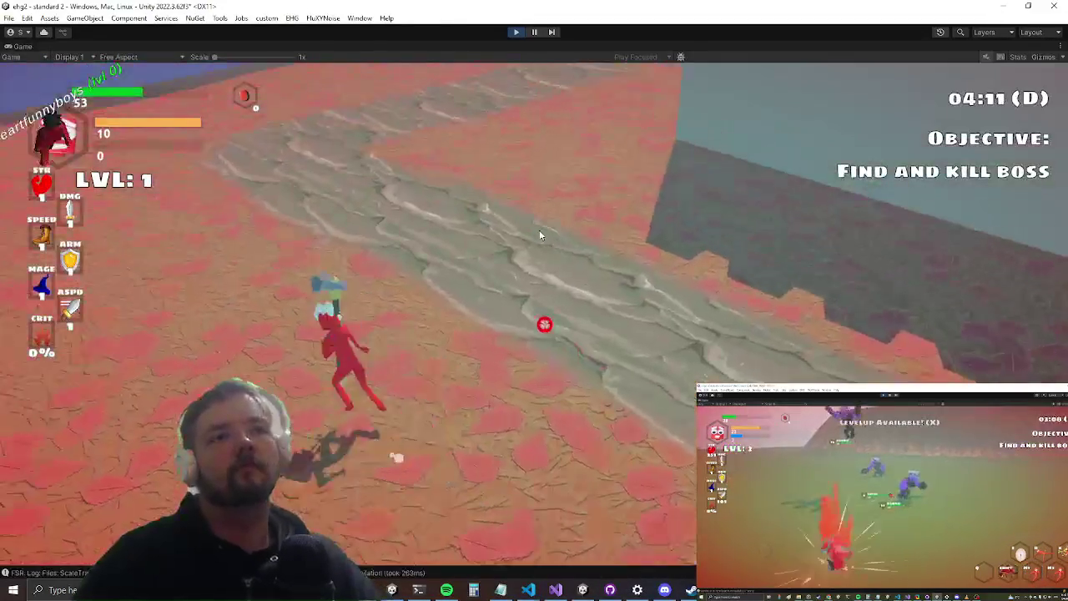
- Attack with the hammer, exit the maximized Game view to inspect the Hierarchy, and reopen the script
click(539, 230)
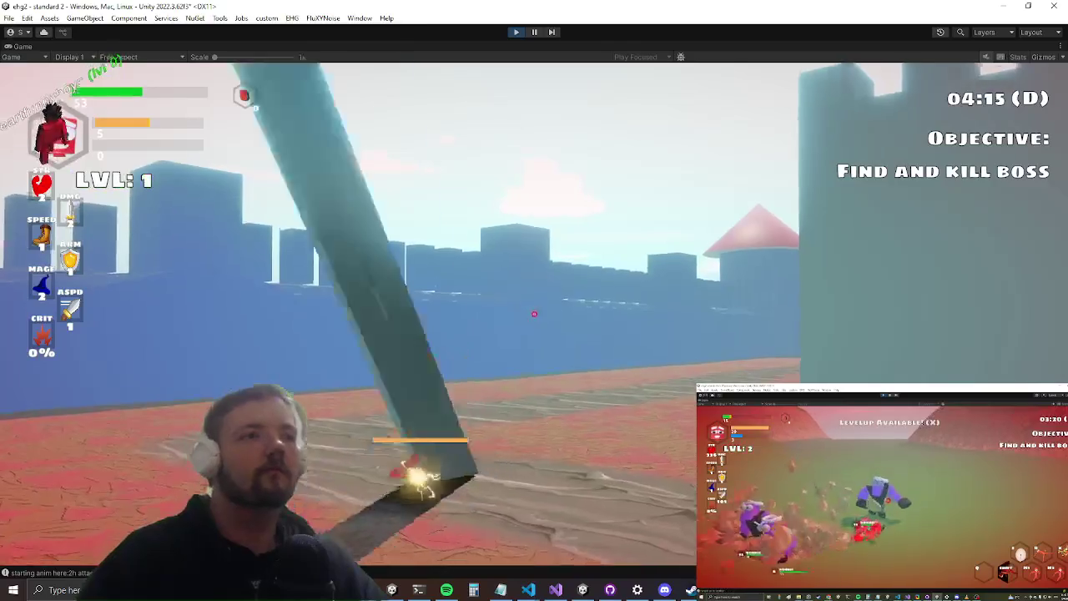
key(shift+space)
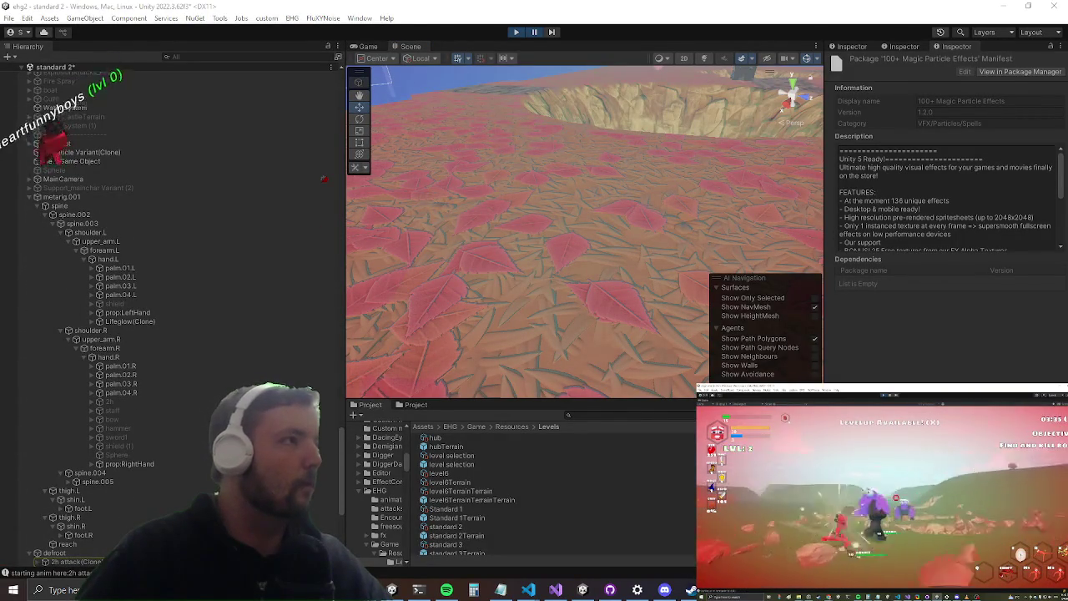
click(556, 590)
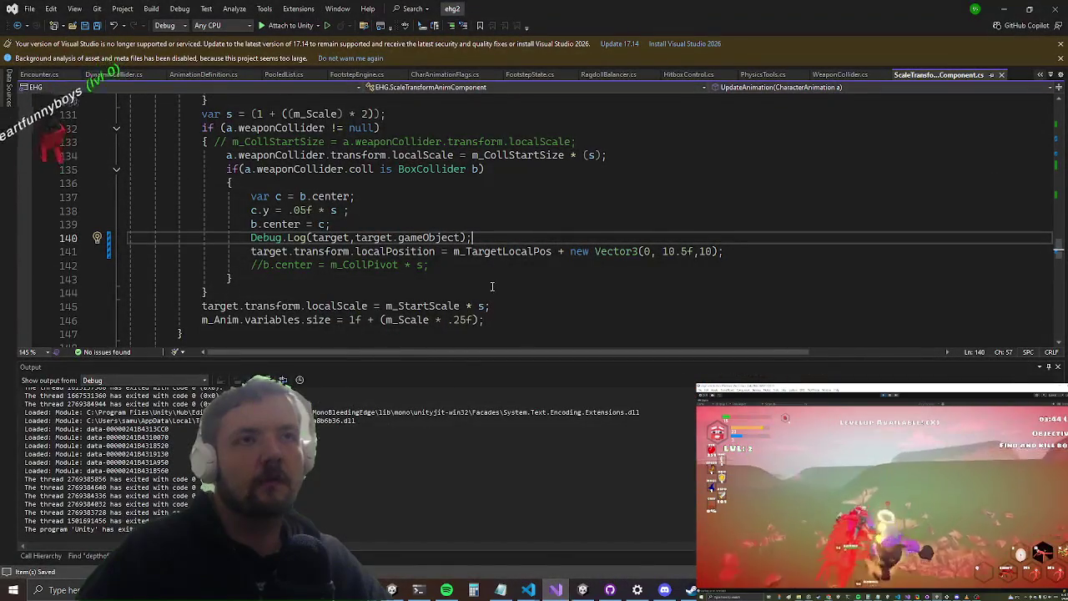
- Move the Debug.Log and localPosition lines below the if-block, then delete the Debug.Log line
mouse_move(742, 255)
mouse_down()
mouse_move(250, 265)
mouse_move(233, 241)
mouse_up()
key(Delete)
click(281, 267)
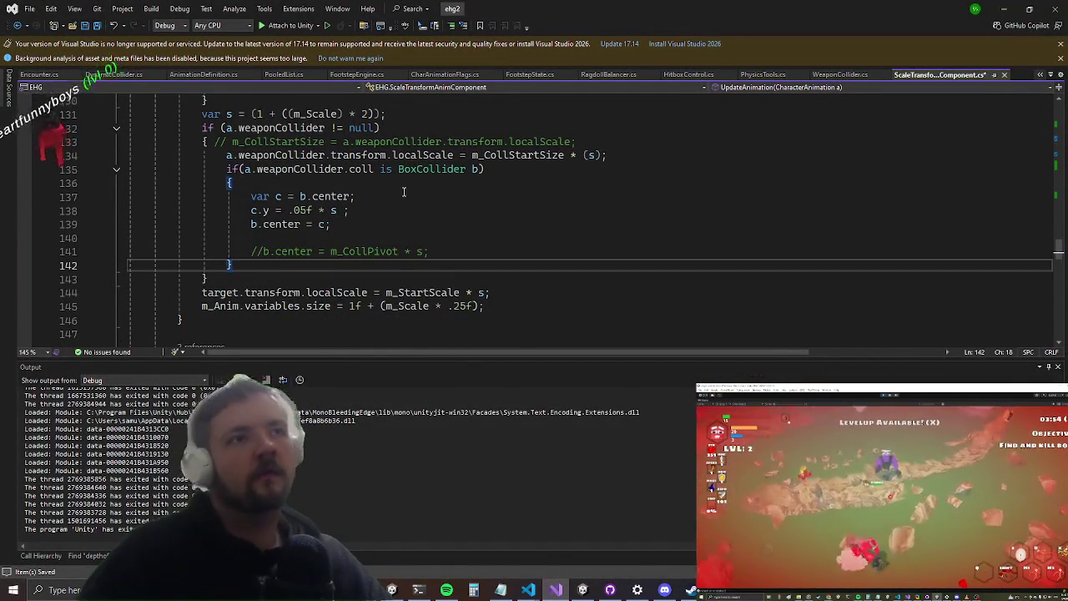
key(Return)
key(Return)
text(Debug.Log(target, target.gameObject);                 target.transform.localPosition = m_TargetLocalPos + new Vector3(0, 10.5f, 10);)
key(Up)
key(Up)
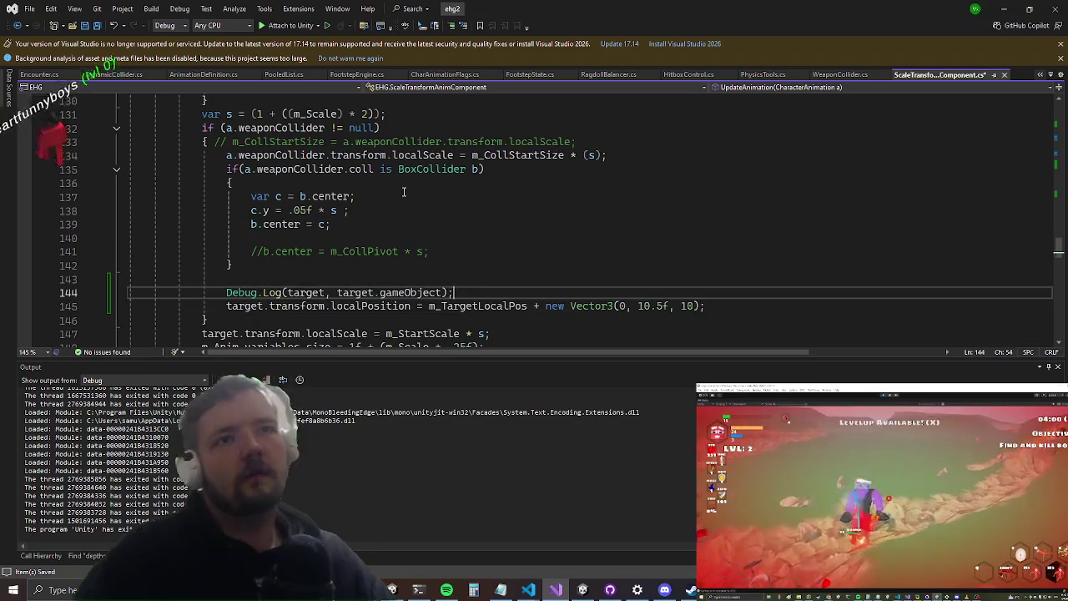
key(shift+Down)
key(shift+End)
key(Delete)
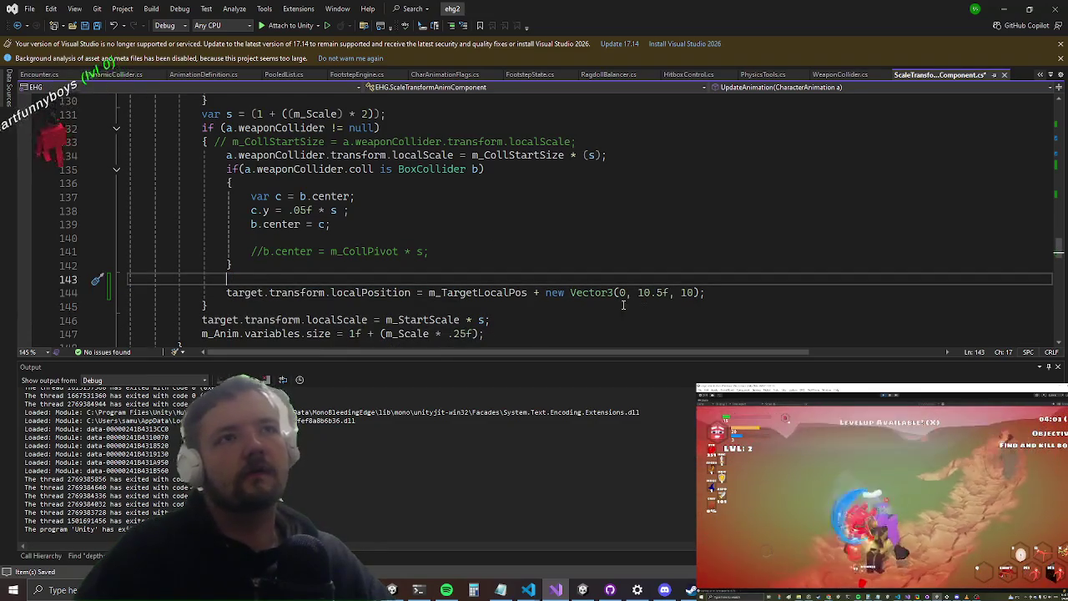
- Change the hammer offset on line 144 to new Vector3(0, .5f*s, 0)
drag(664, 292, 639, 292)
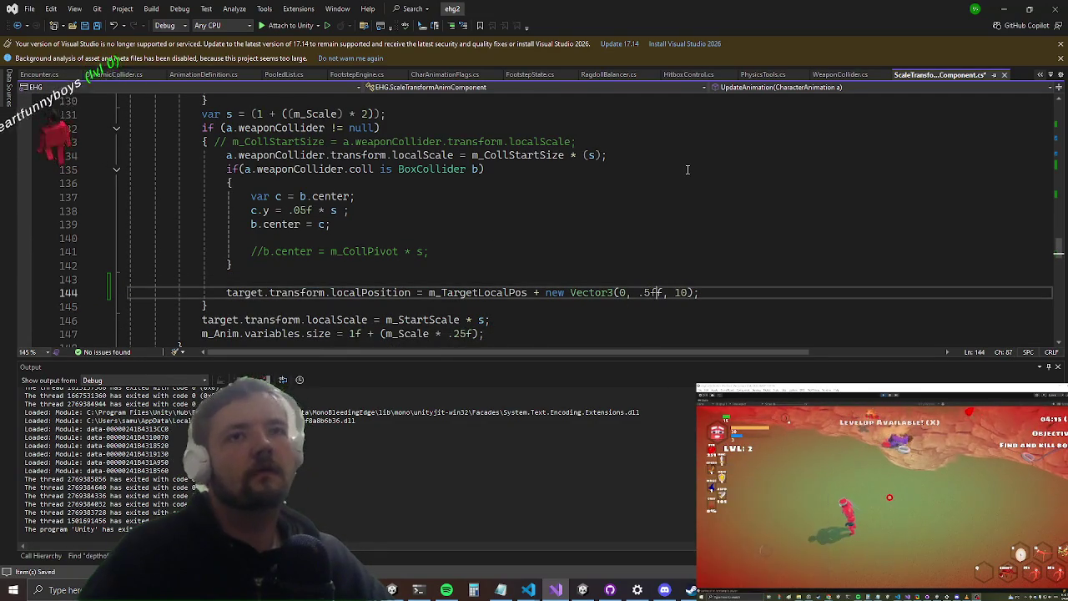
text(f)
key(BackSpace)
text(*)
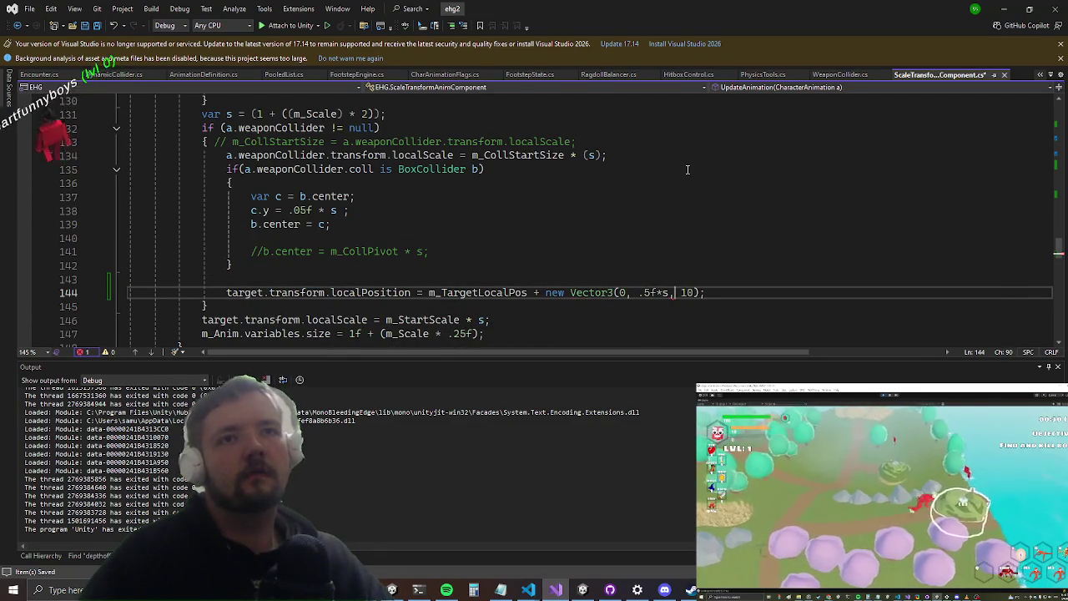
key(BackSpace)
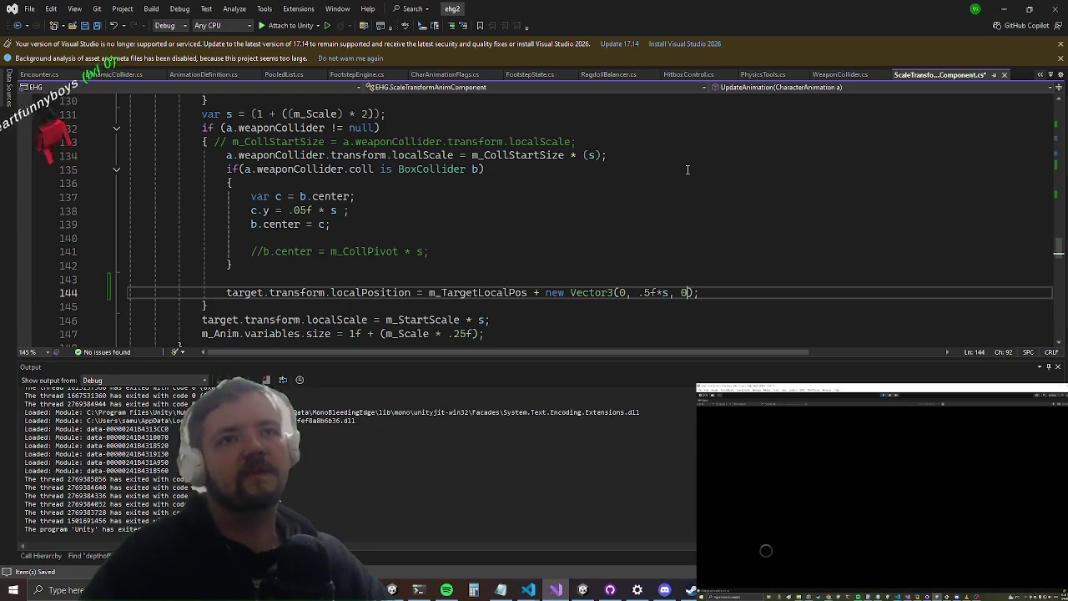
key(alt+Tab)
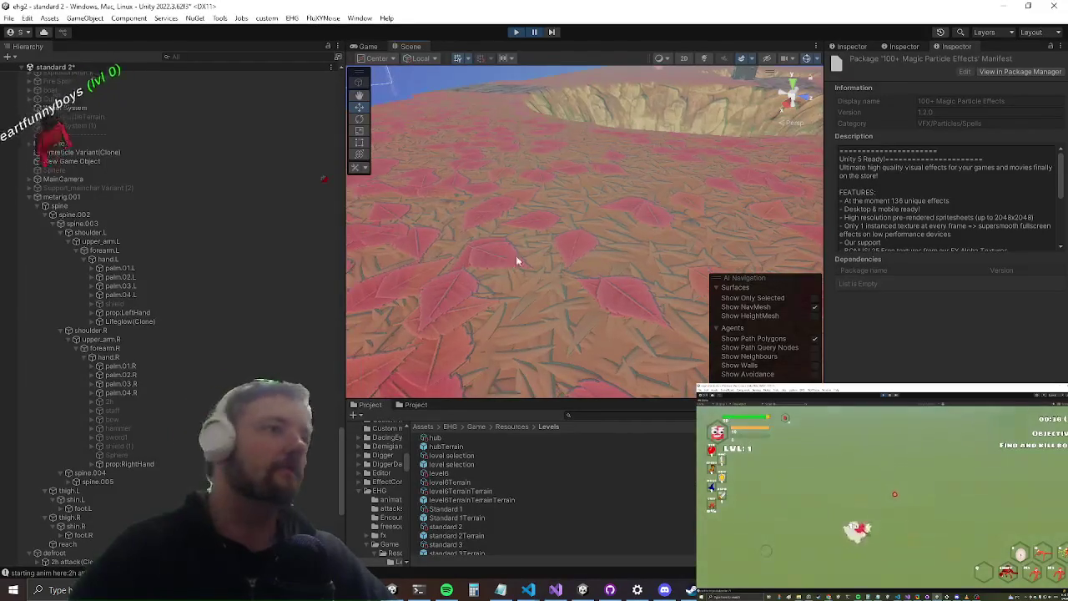
- Watch the hammer's heavy attack in the Game view, then go back to the script
click(368, 46)
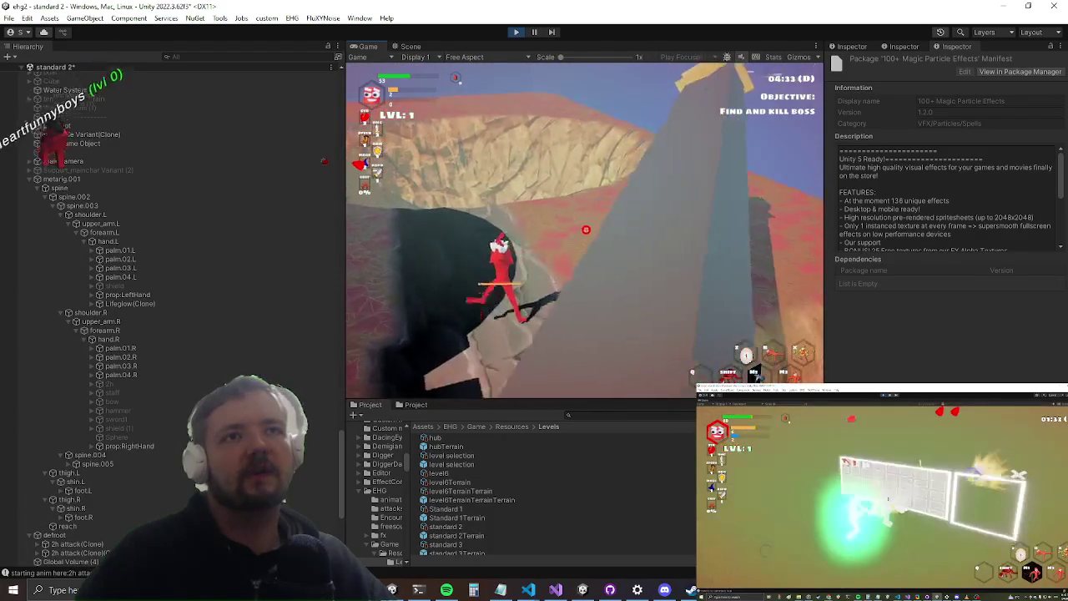
key(alt+Tab)
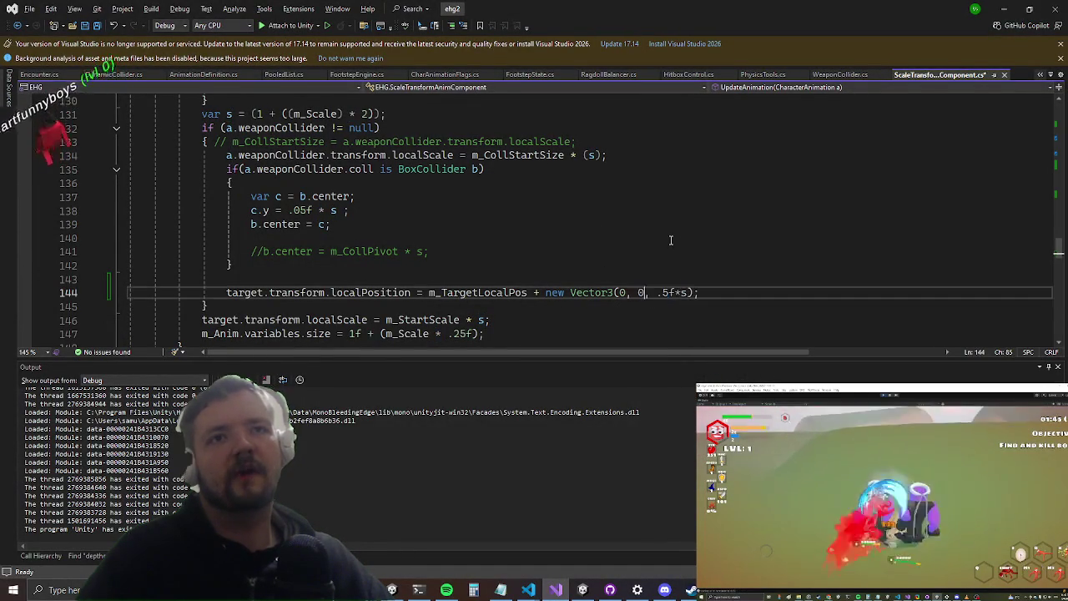
- Test several offset variants in the game, ending with new Vector3(s, s,0) on line 144
key(alt+Tab)
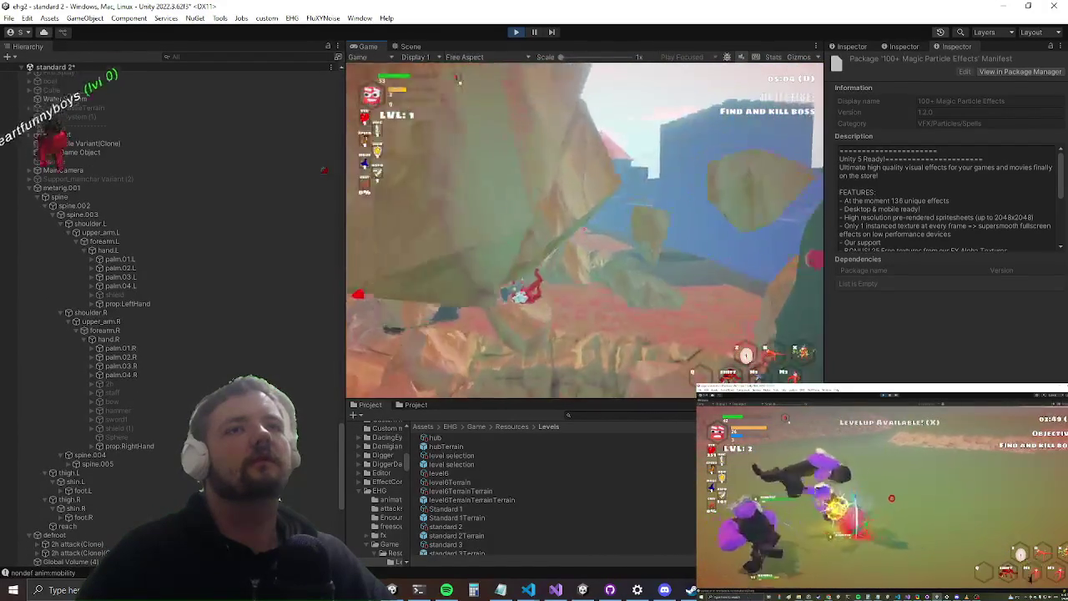
key(alt+Tab)
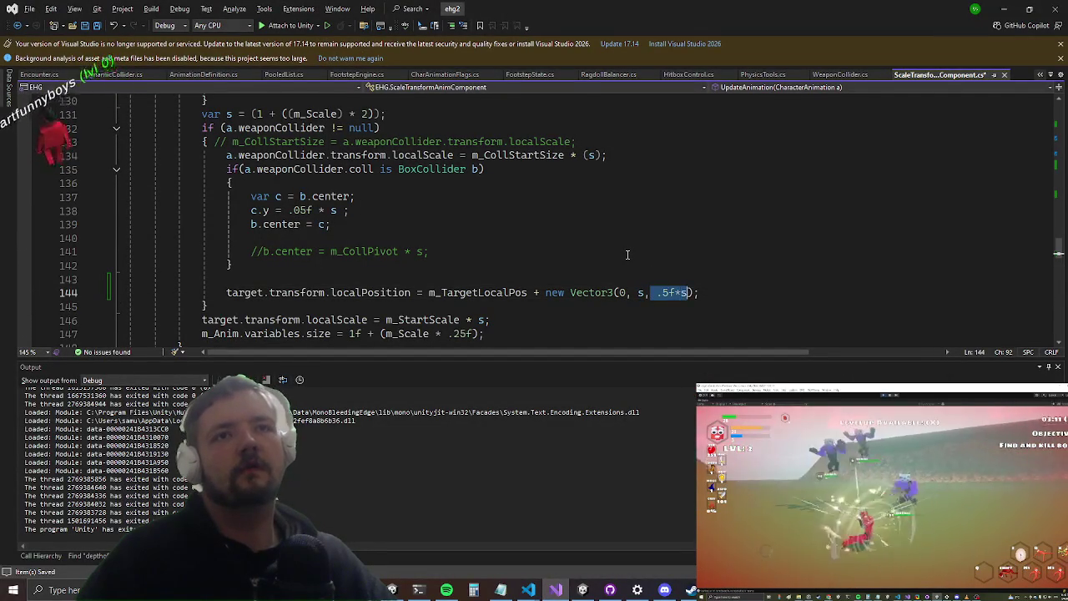
key(alt+Tab)
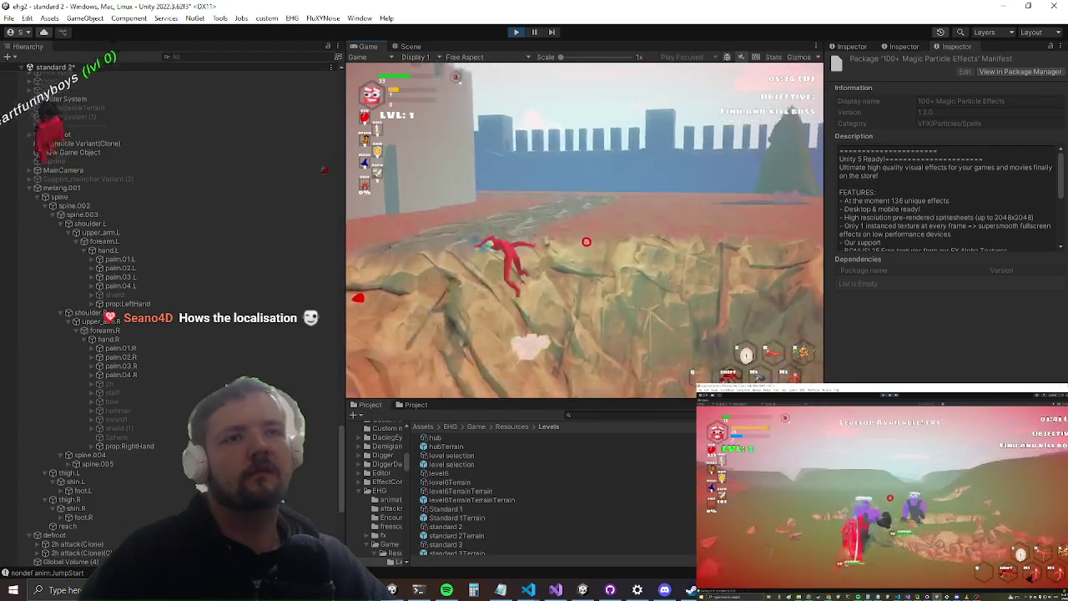
key(alt+Tab)
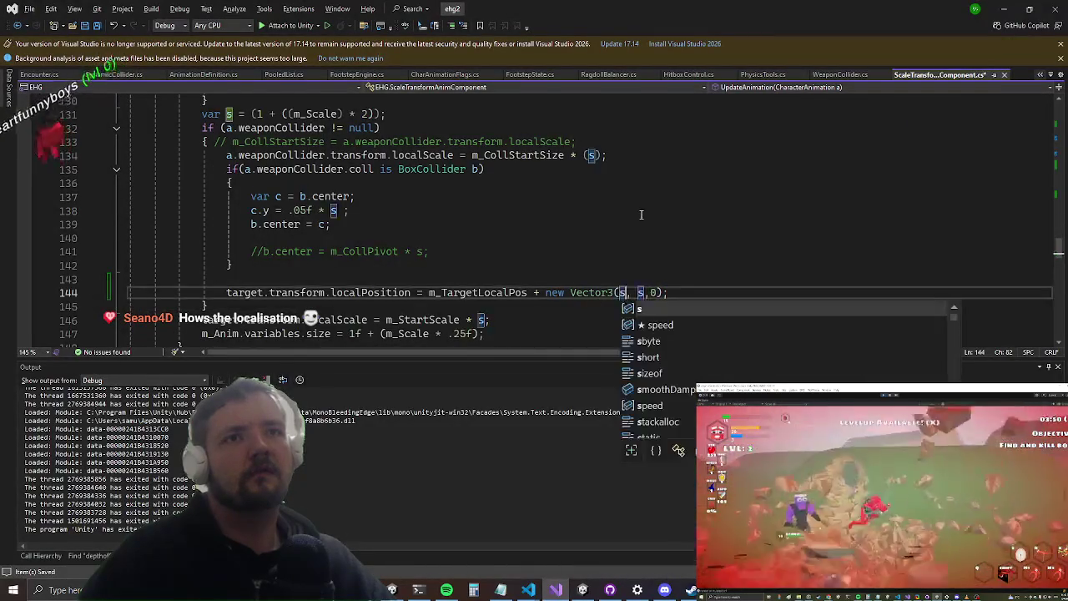
- Replace the second s with 0 so line 144 reads new Vector3(s, 0,0)
key(Right)
key(Right)
key(Delete)
text(0)
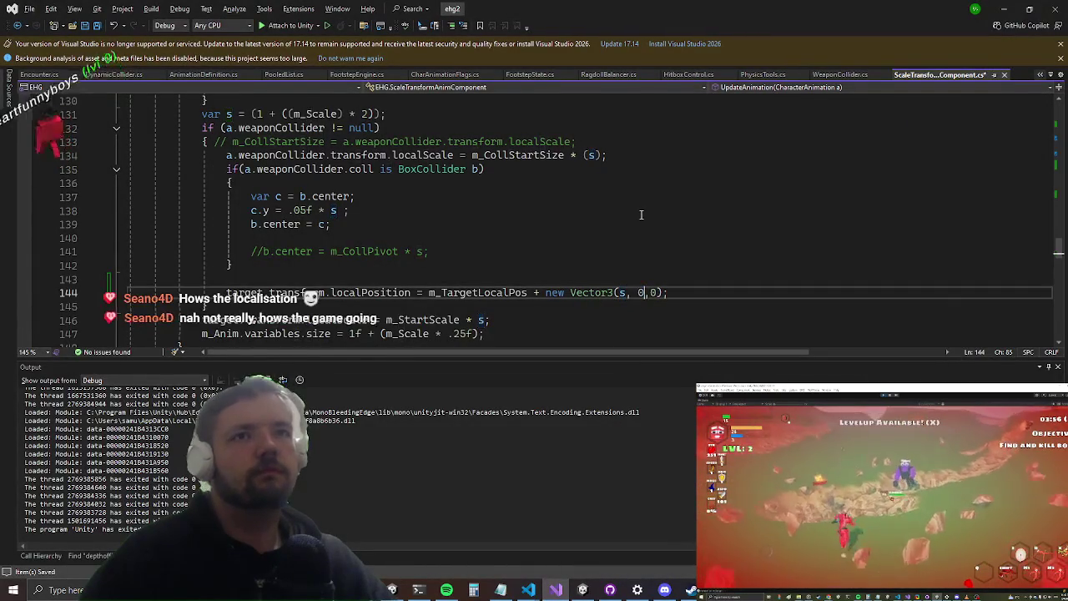
key(alt+Tab)
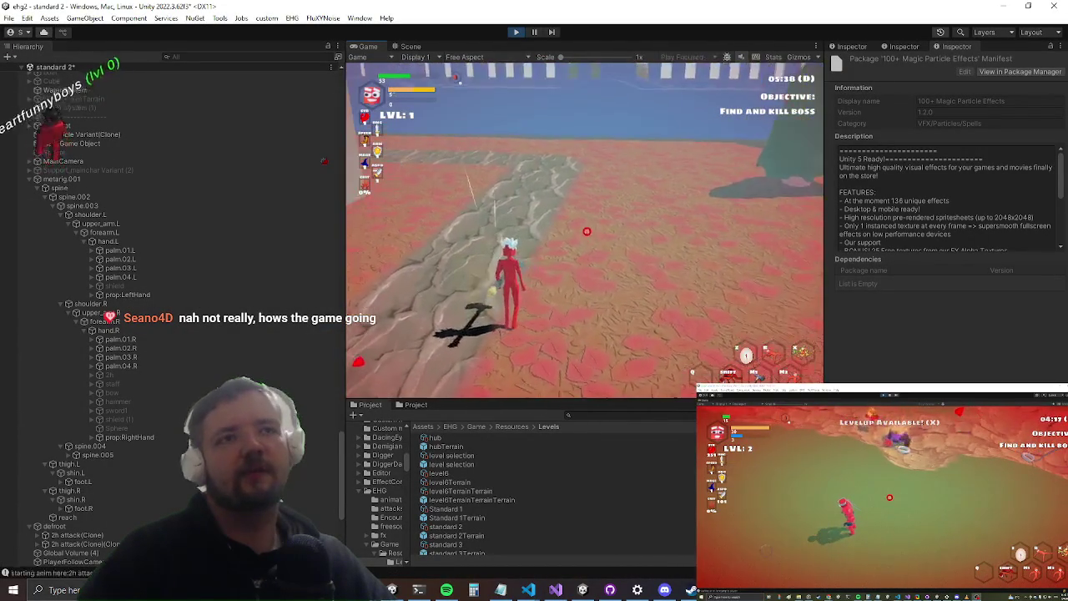
- Land two heavy hammer strikes, maximize the Game view, and briefly check the script
click(584, 232)
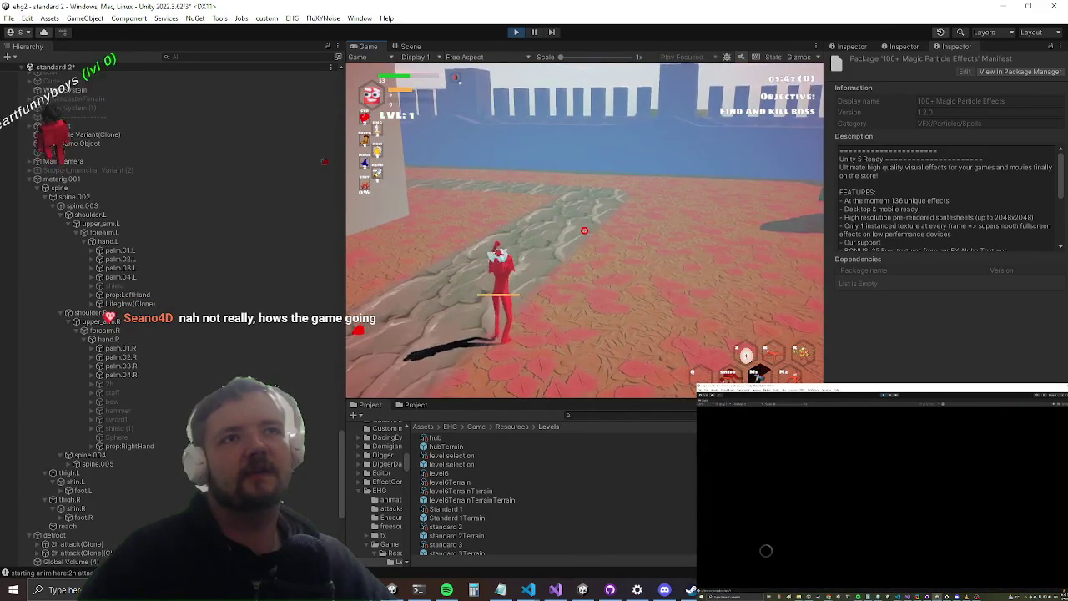
click(584, 231)
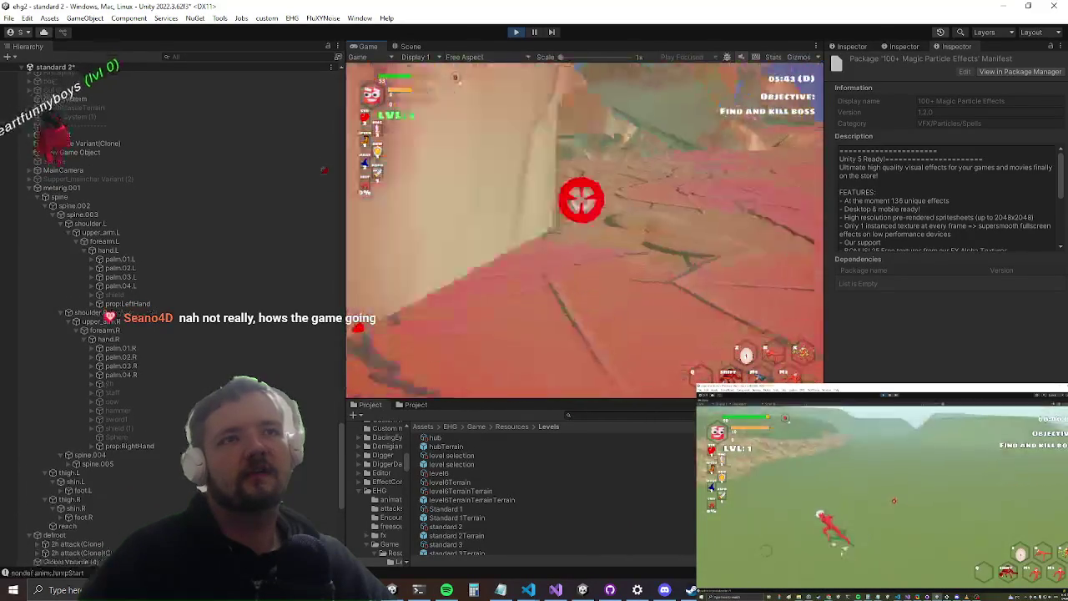
key(shift+space)
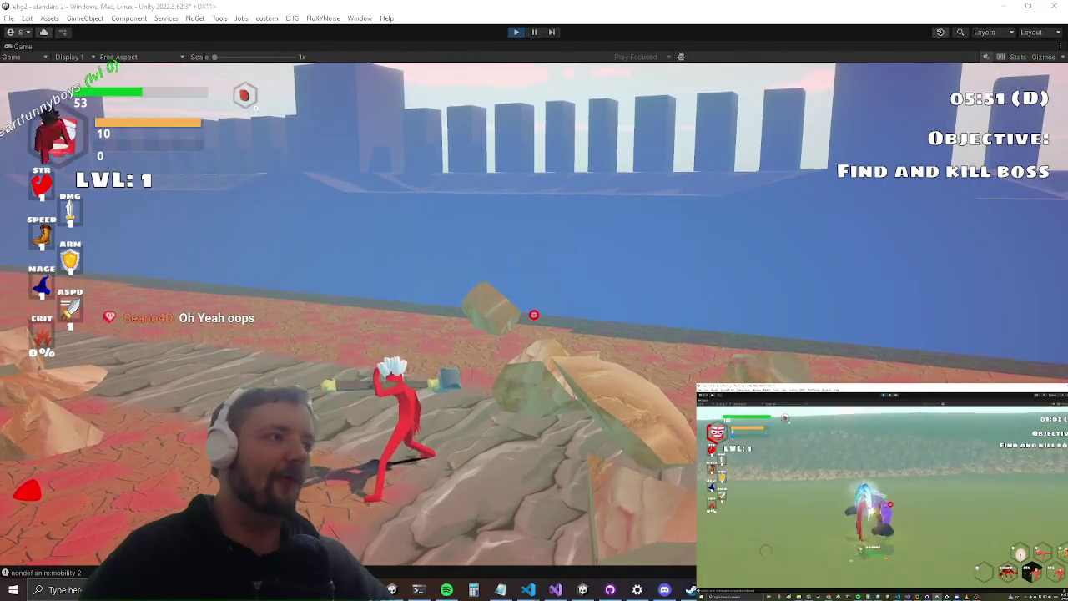
key(alt+Tab)
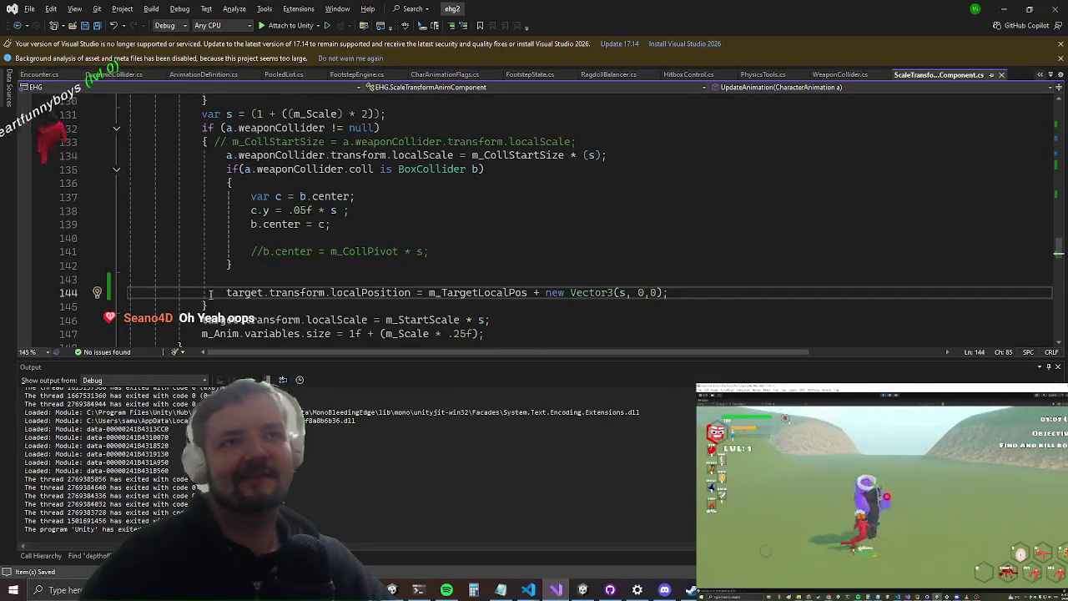
key(Left)
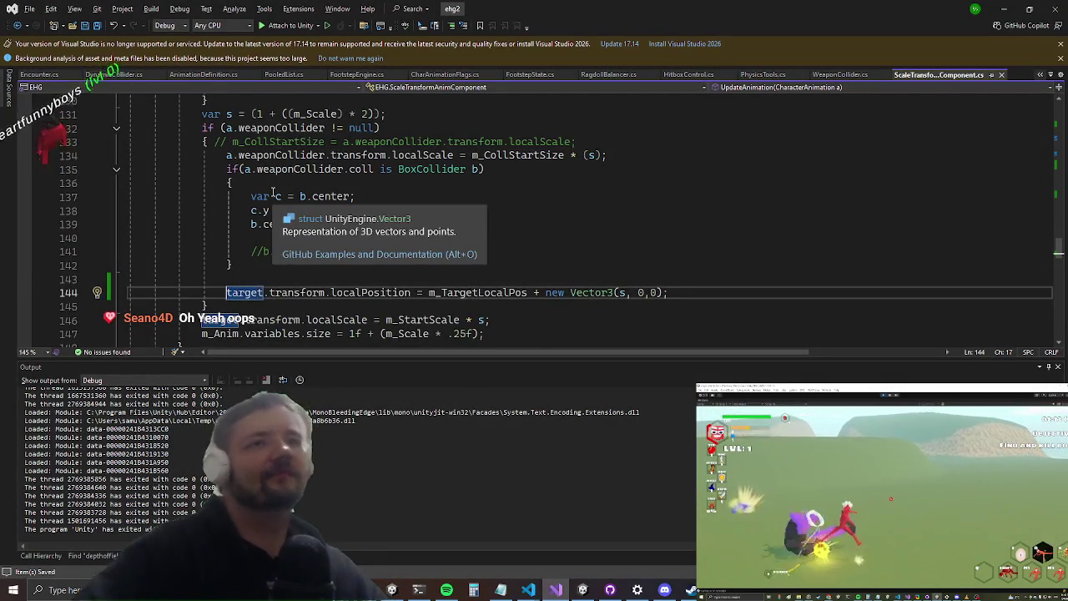
key(alt+Tab)
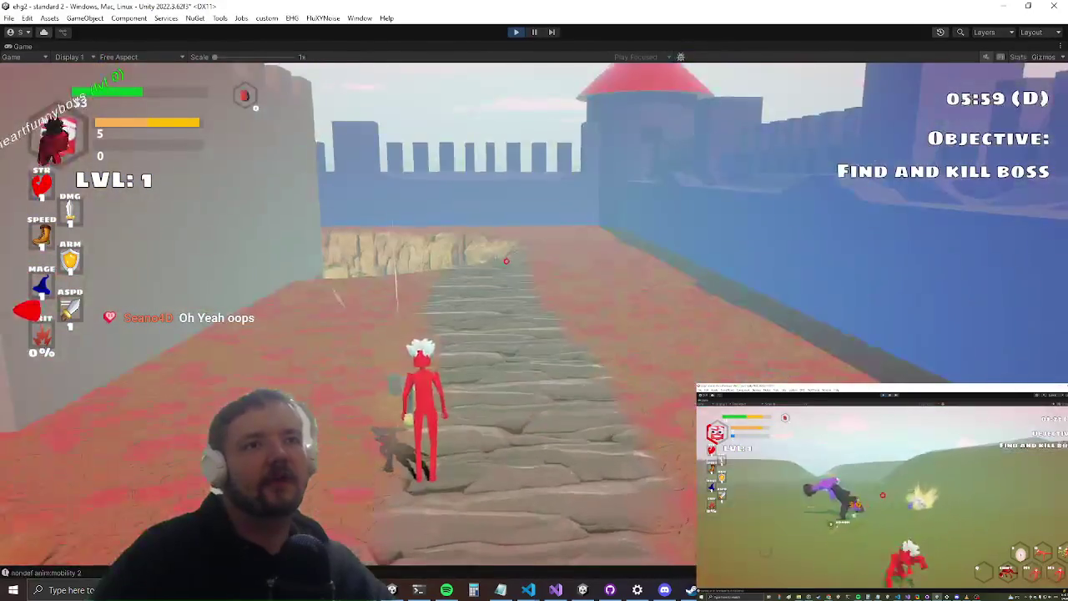
- Swing the hammer repeatedly in heavy attacks in the maximized game
click(534, 300)
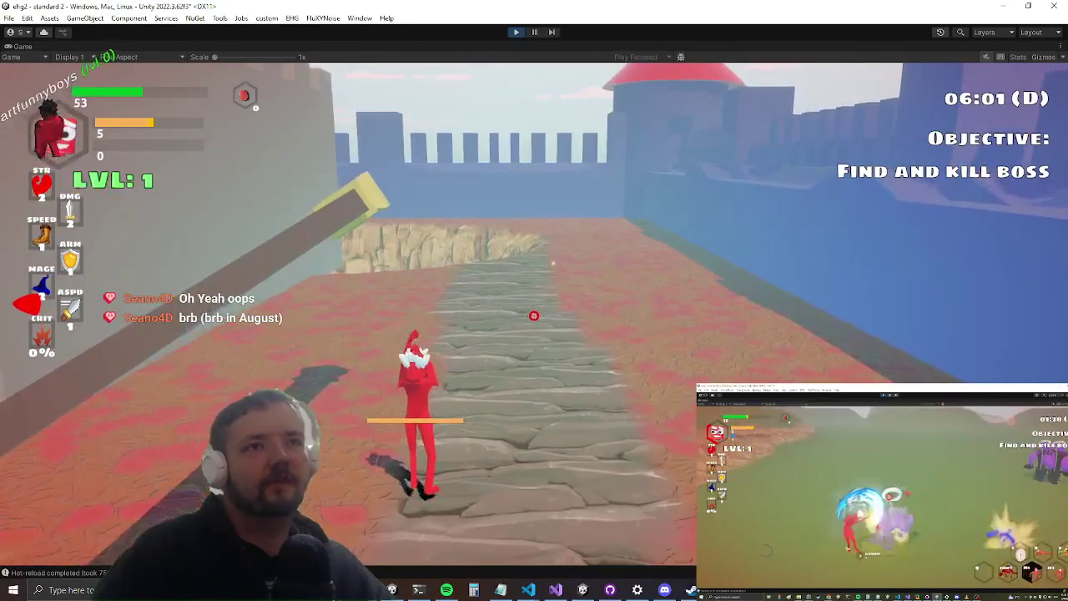
click(535, 317)
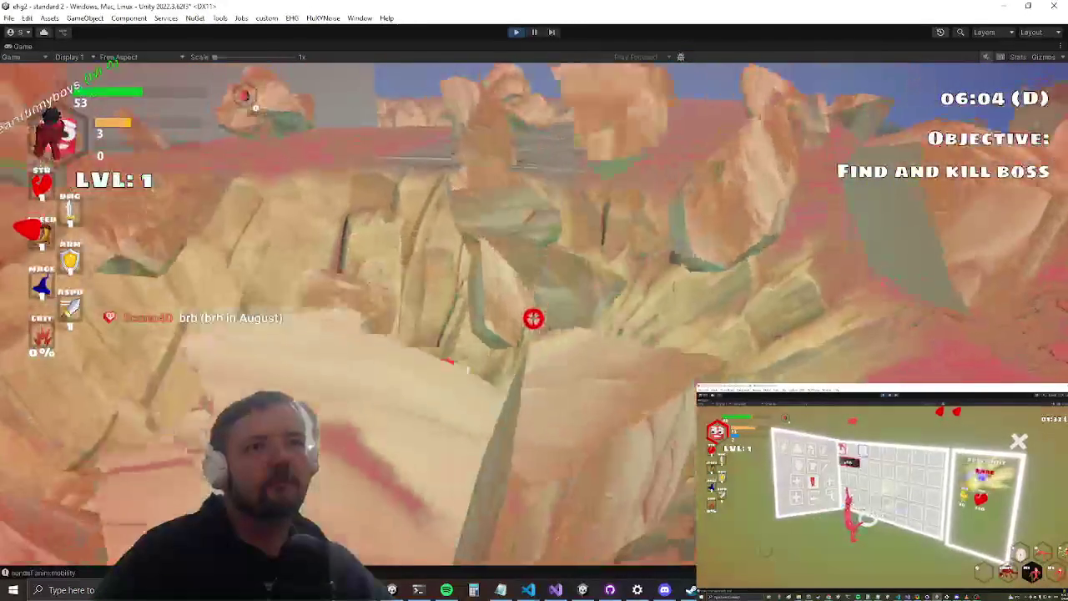
key(space)
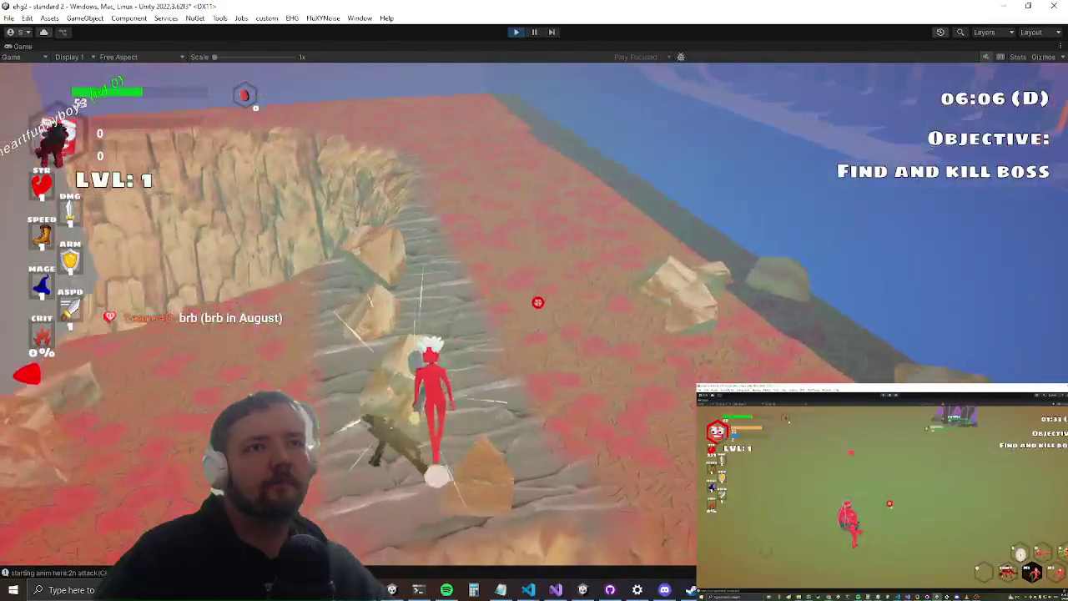
click(534, 311)
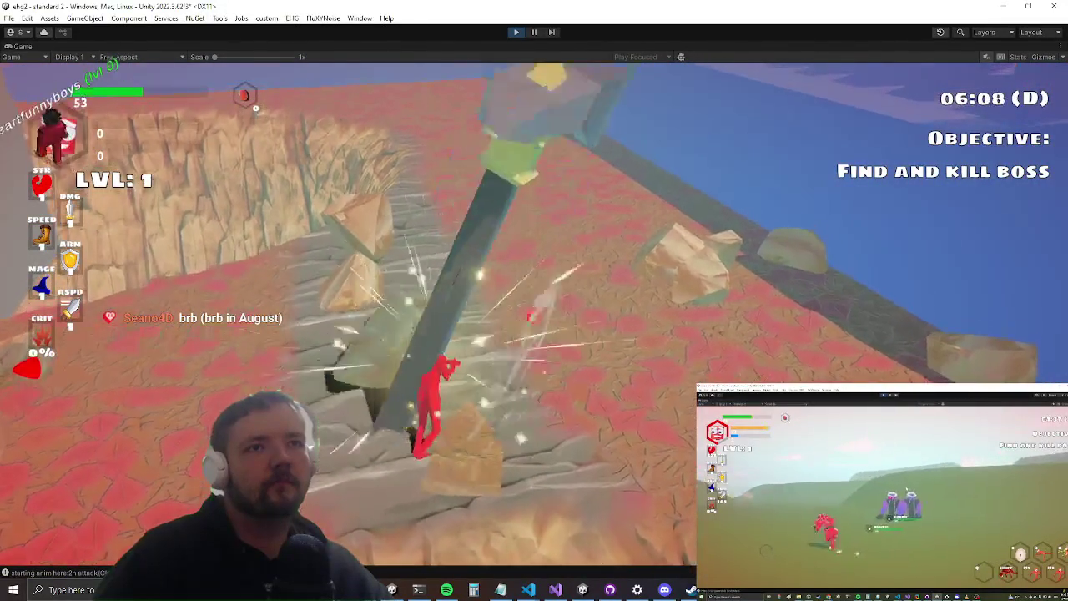
click(534, 317)
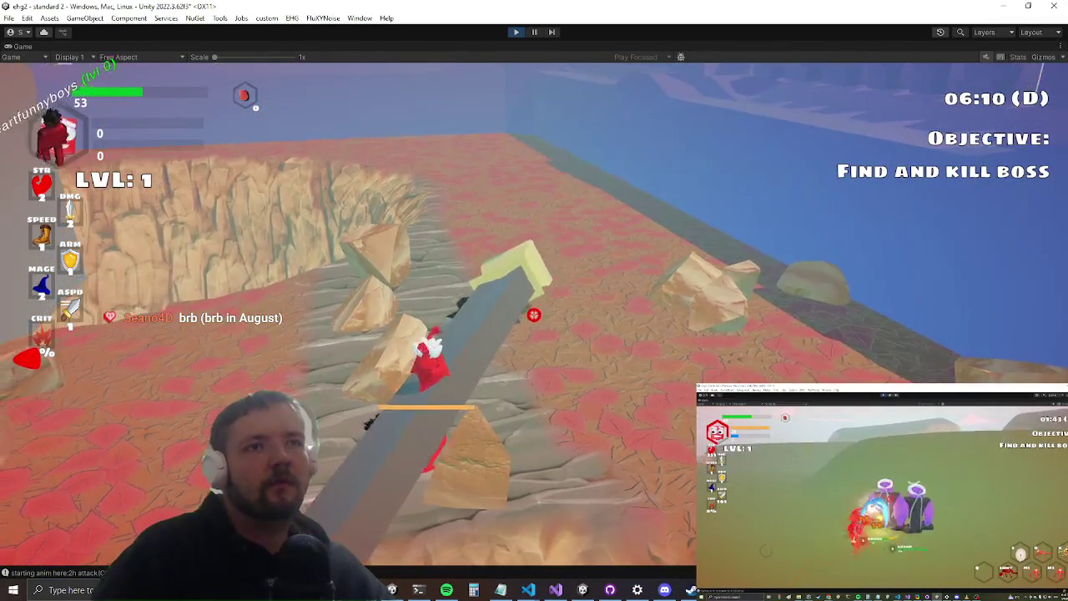
click(534, 315)
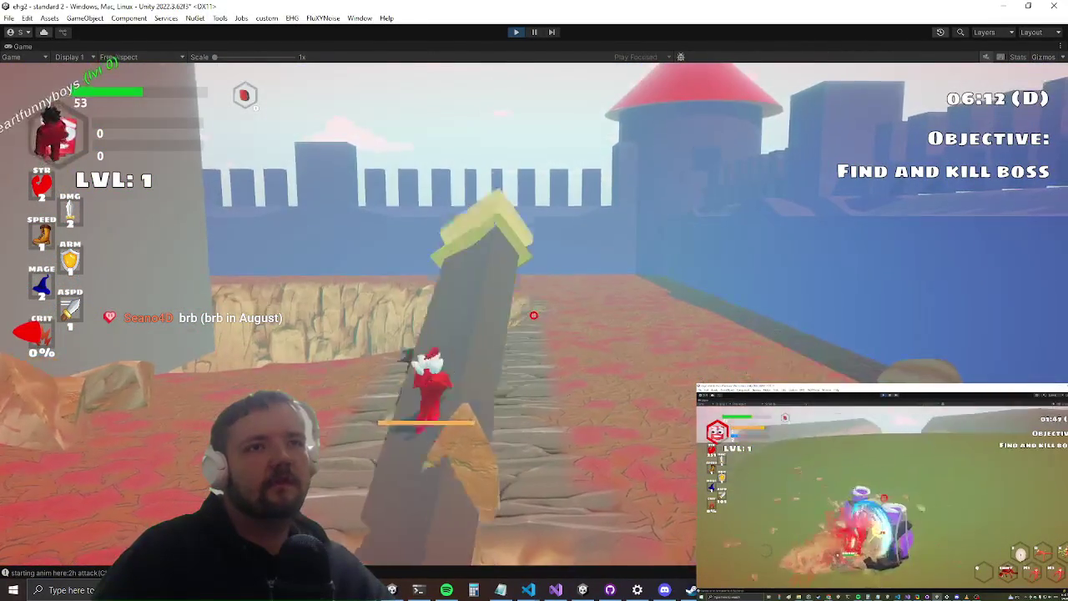
click(533, 317)
click(532, 317)
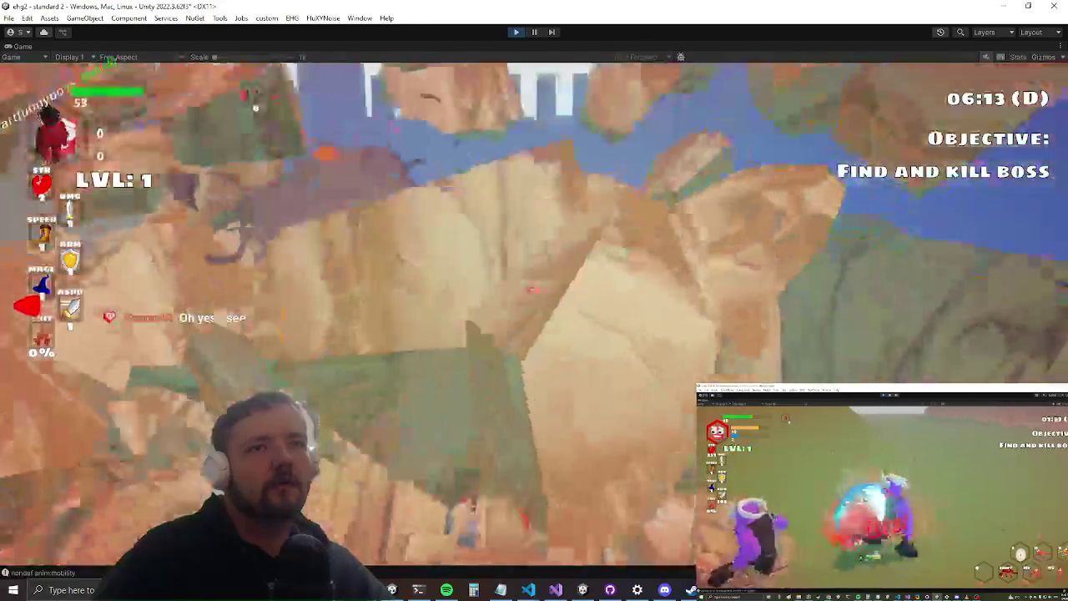
- Climb the cliff onto the plateau, then restore the normal editor layout
key(w)
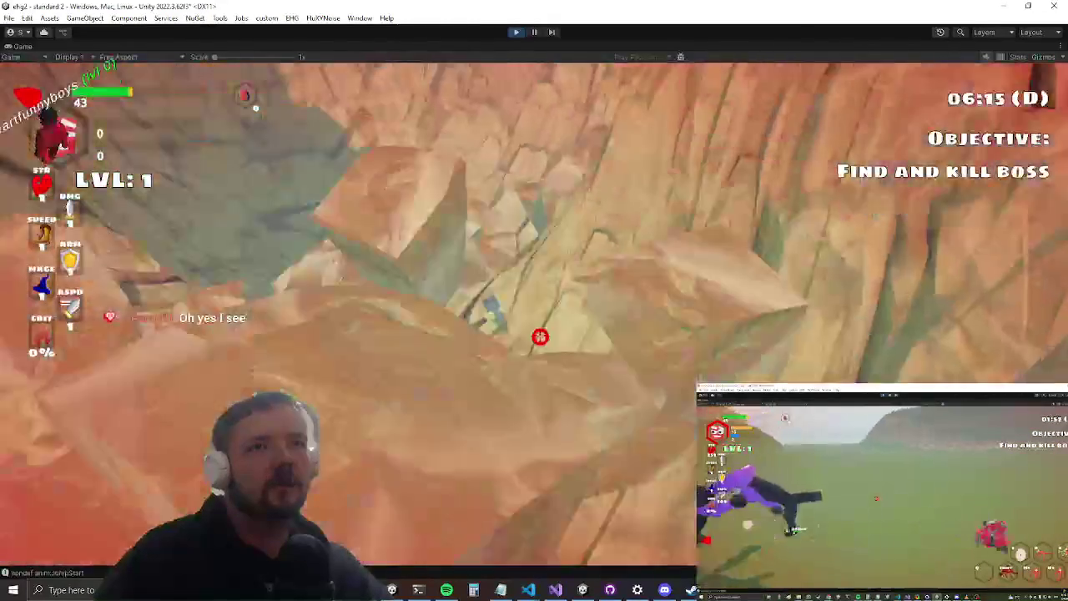
key(w)
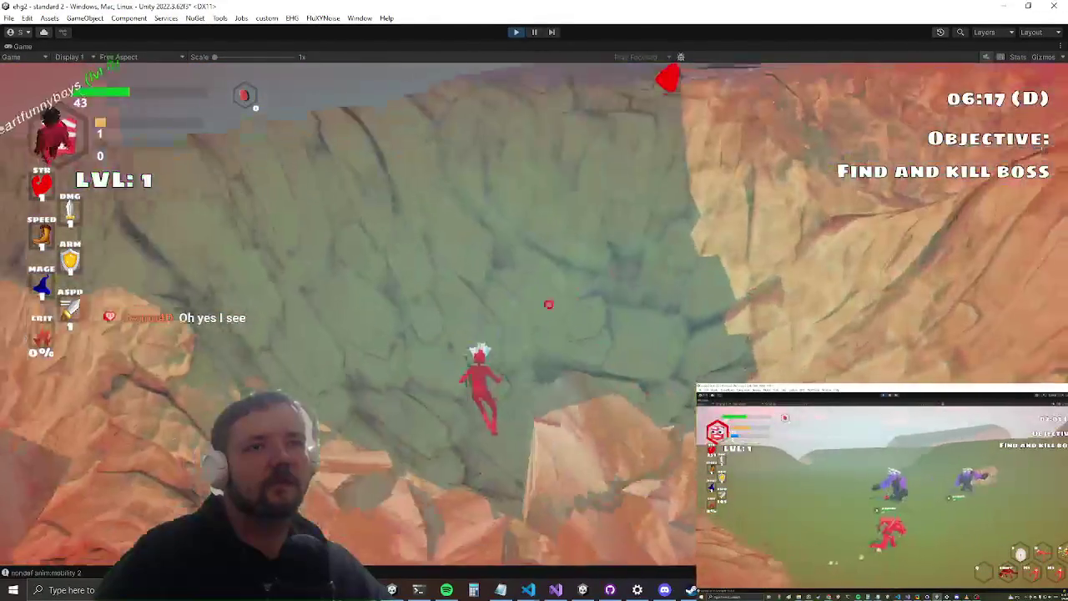
key(w)
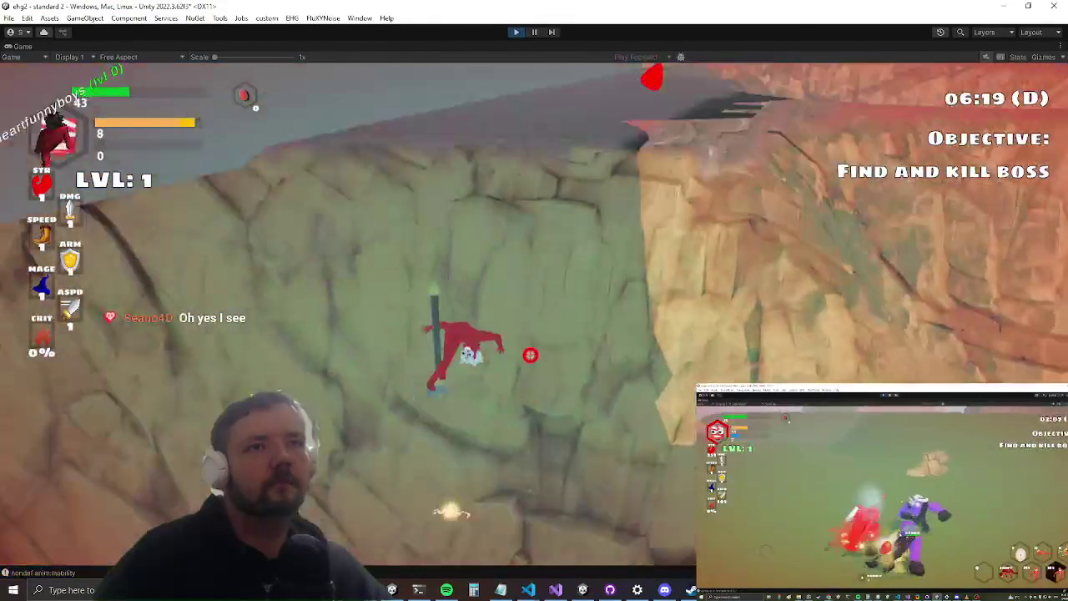
key(w)
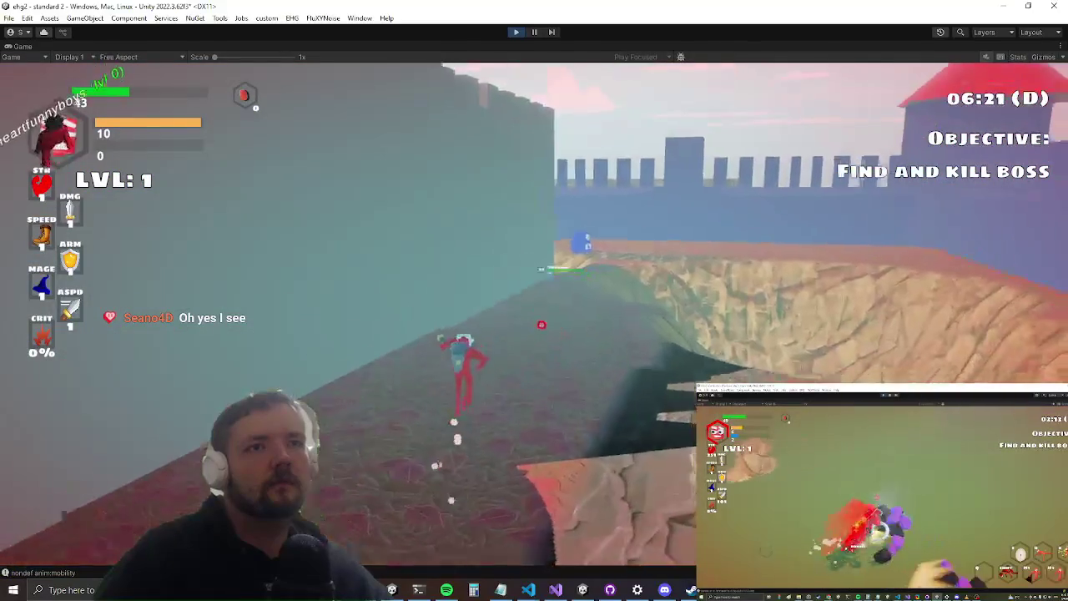
key(shift+space)
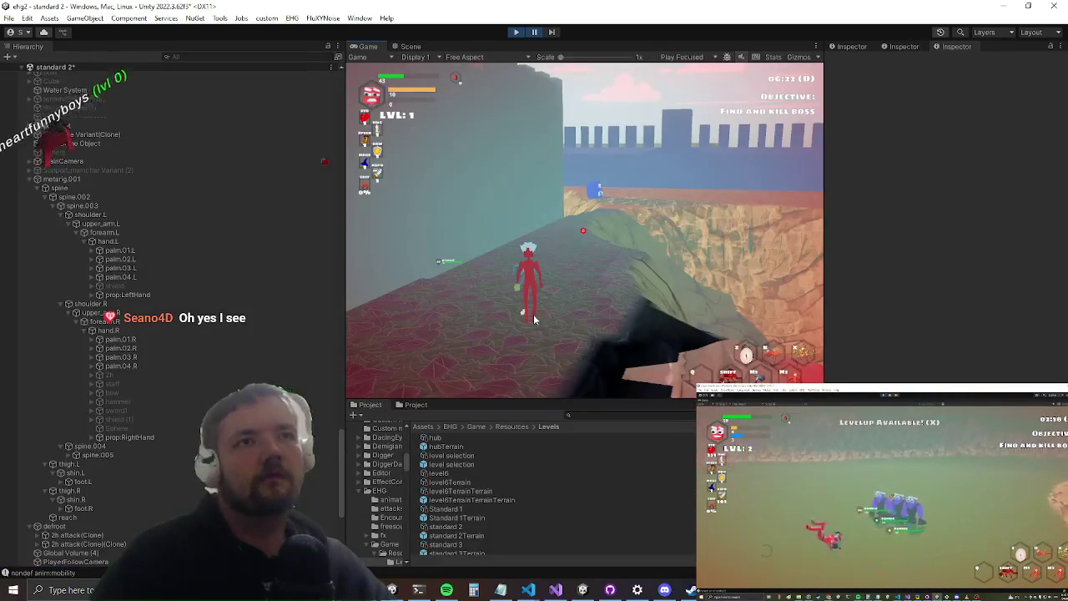
- Frame mainchar Variant (2) in the Scene view and select its hammer2 mesh
key(ctrl+1)
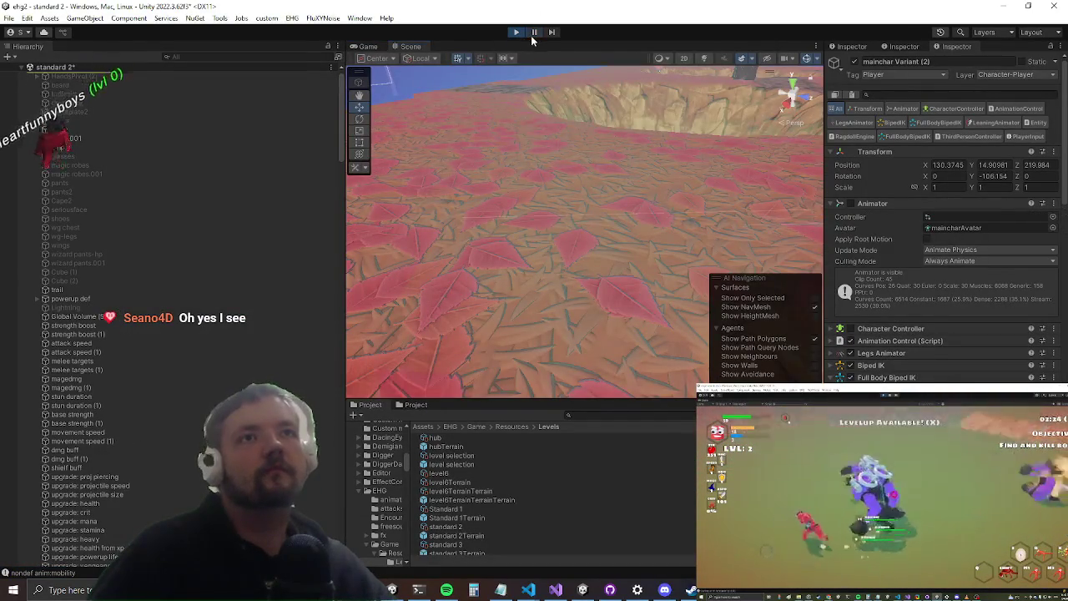
key(ctrl+2)
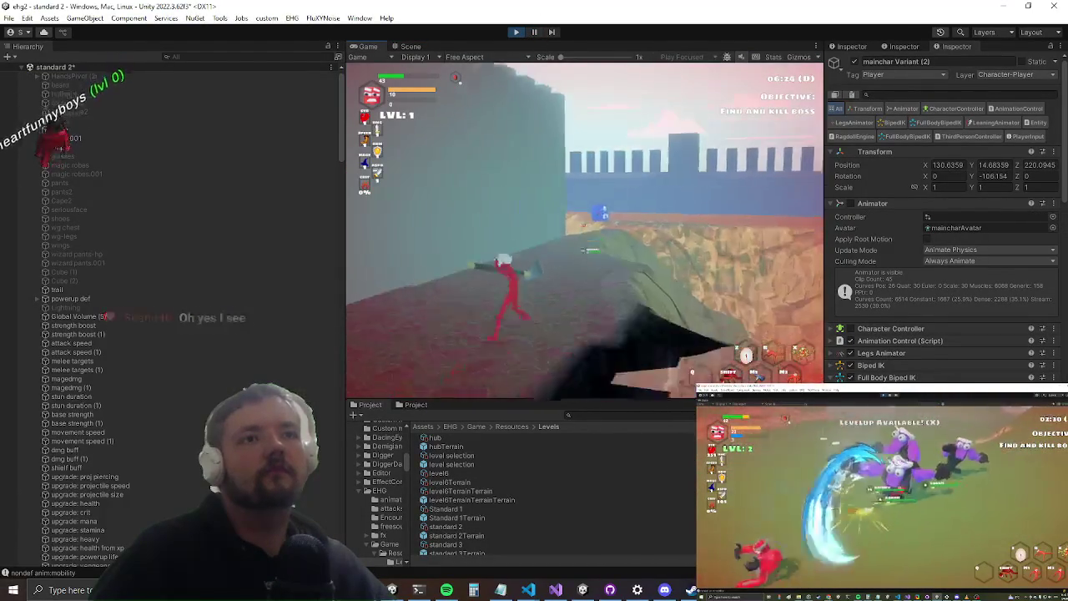
key(w)
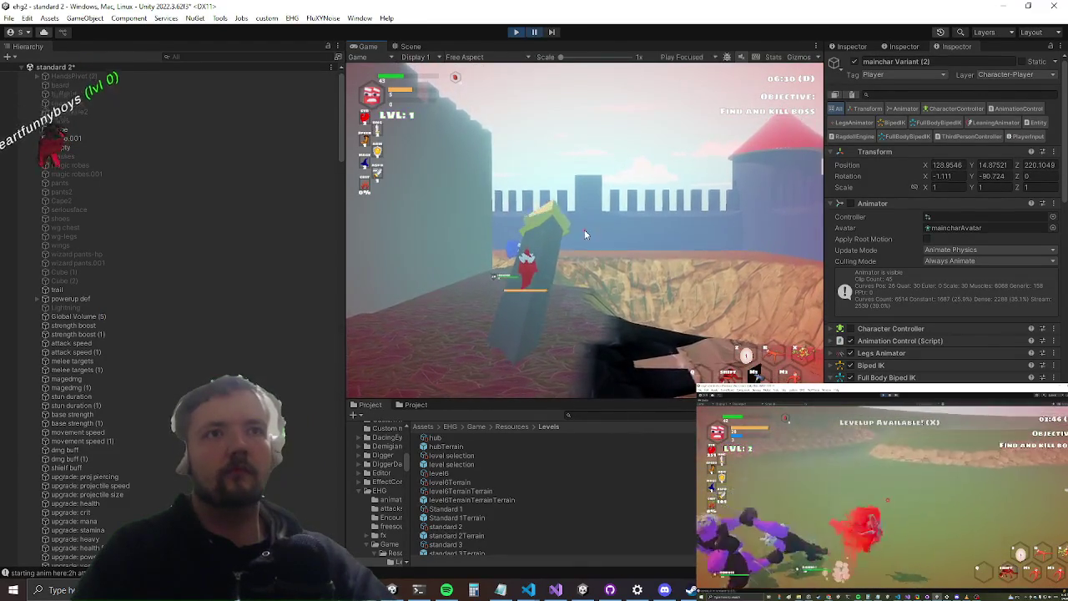
key(ctrl+1)
scroll(130, 318, up, 1)
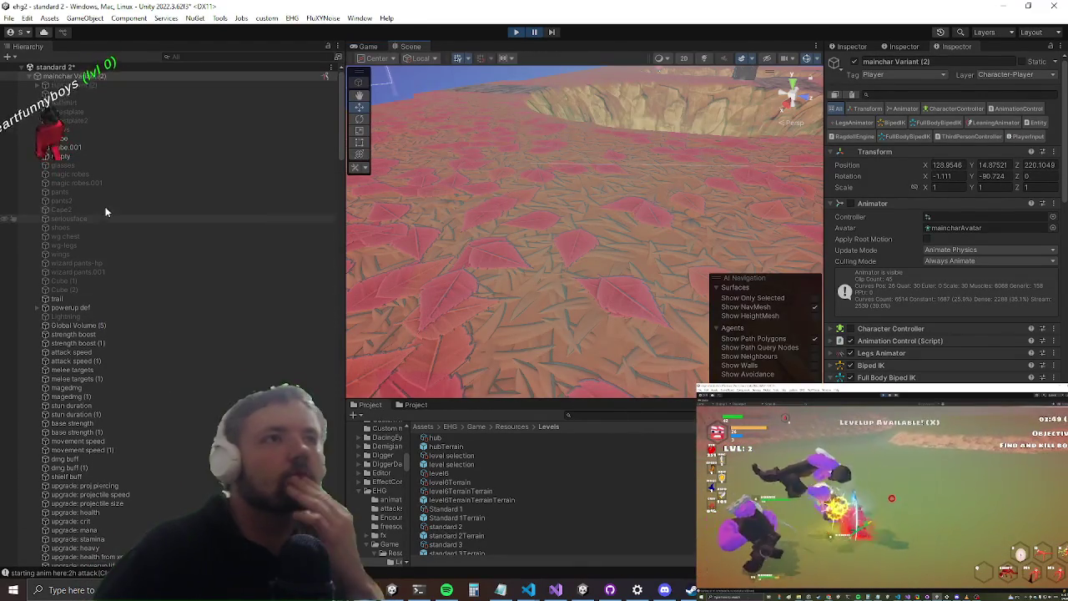
double_click(132, 76)
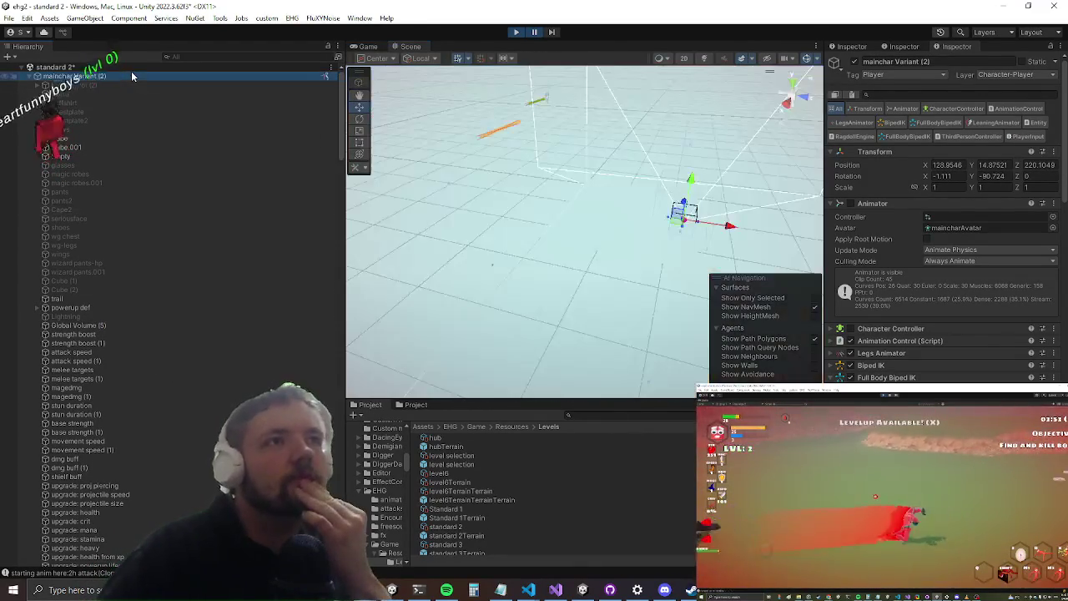
double_click(89, 77)
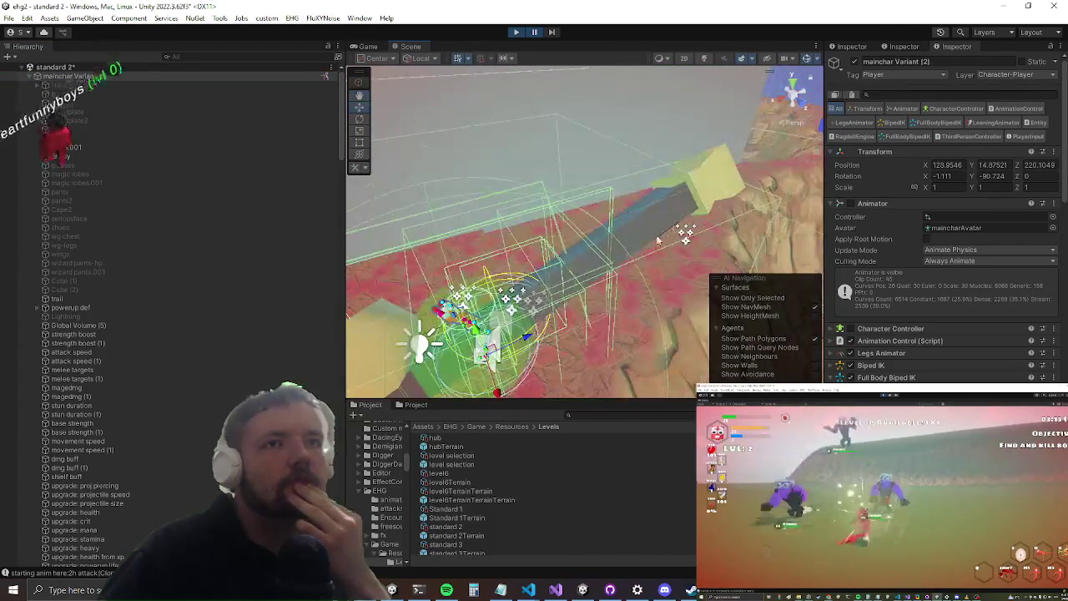
click(658, 227)
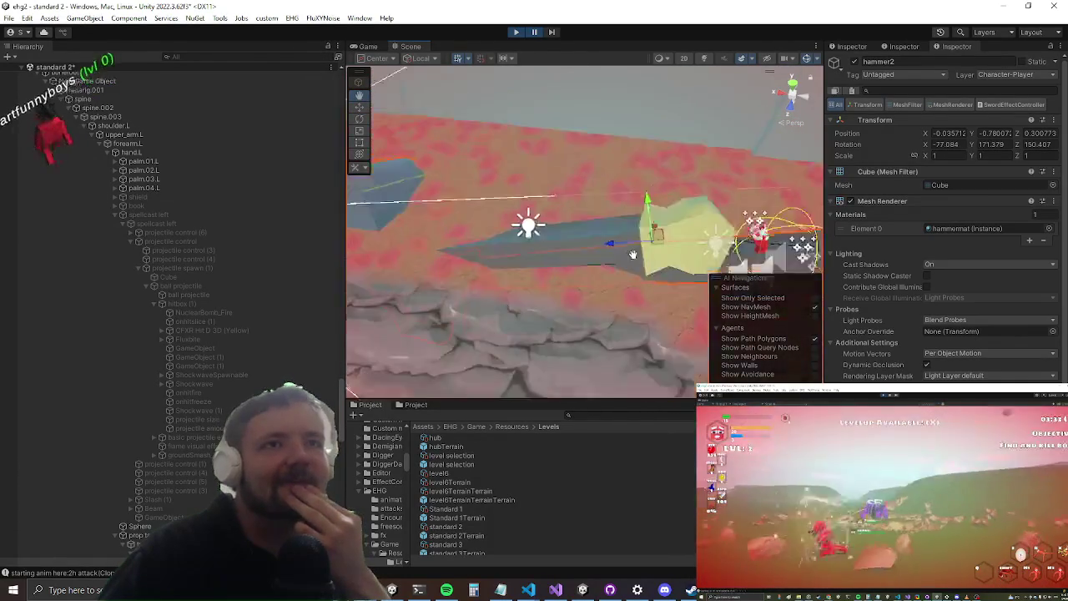
- Move hammer2 along Y to about 0.036, -0.803, 0.212, then select the hammer(Clone) parent
drag(486, 224, 373, 243)
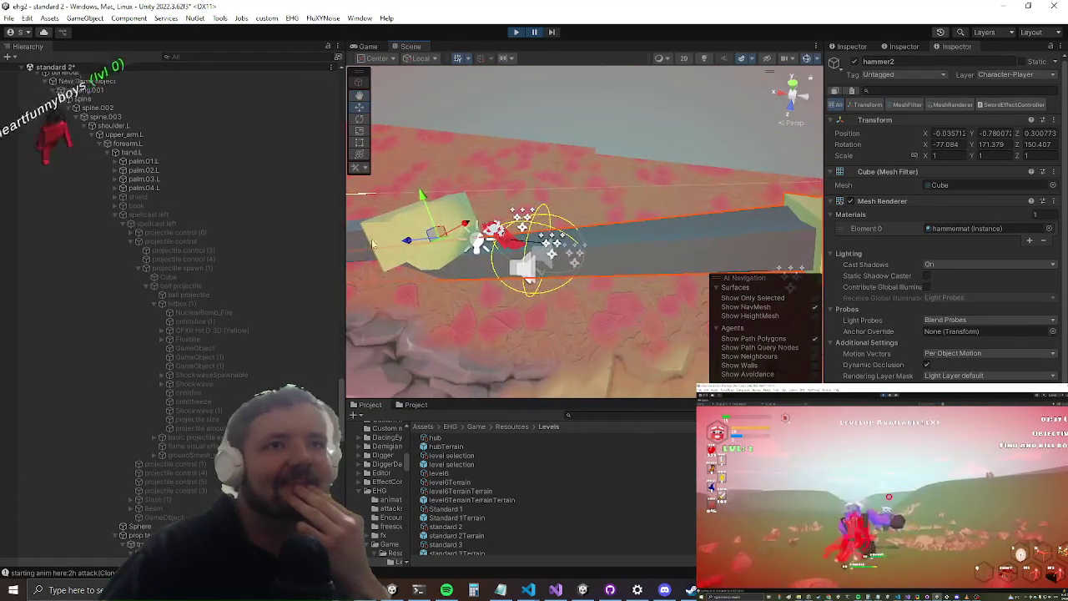
click(359, 49)
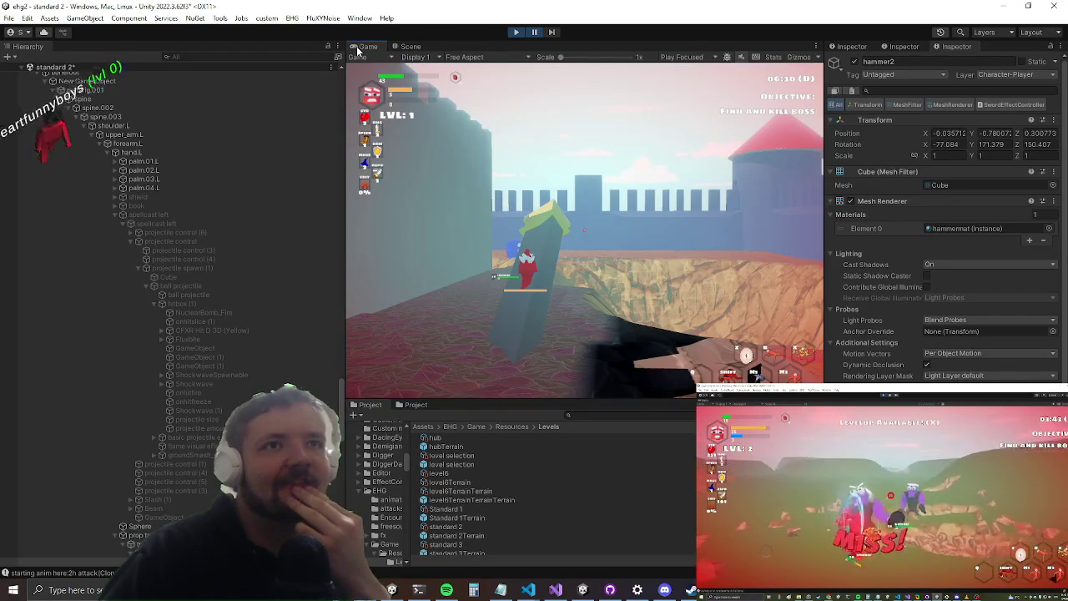
click(405, 47)
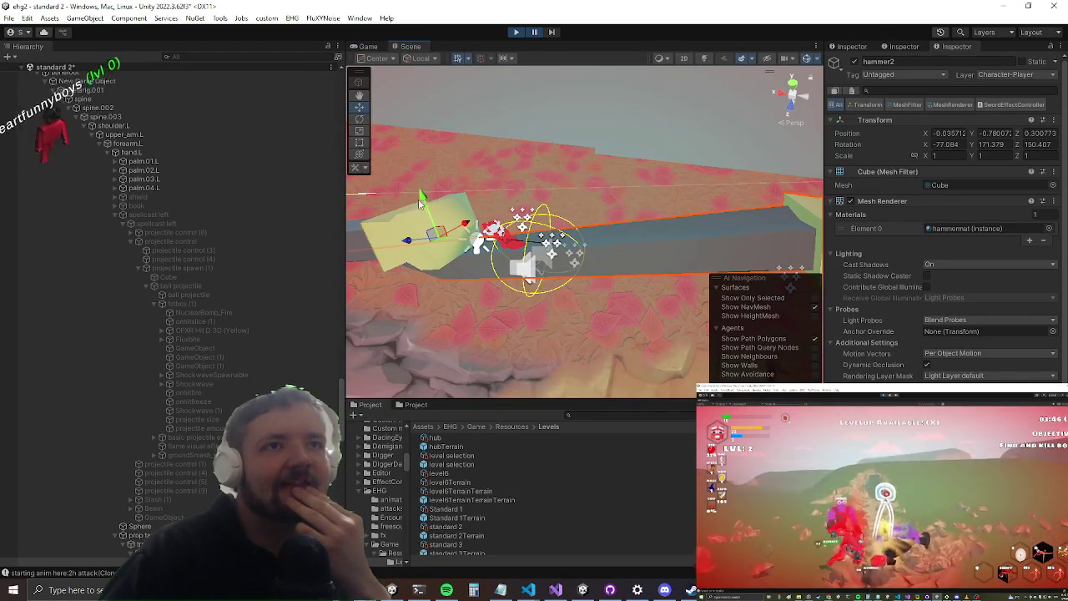
drag(421, 197, 422, 143)
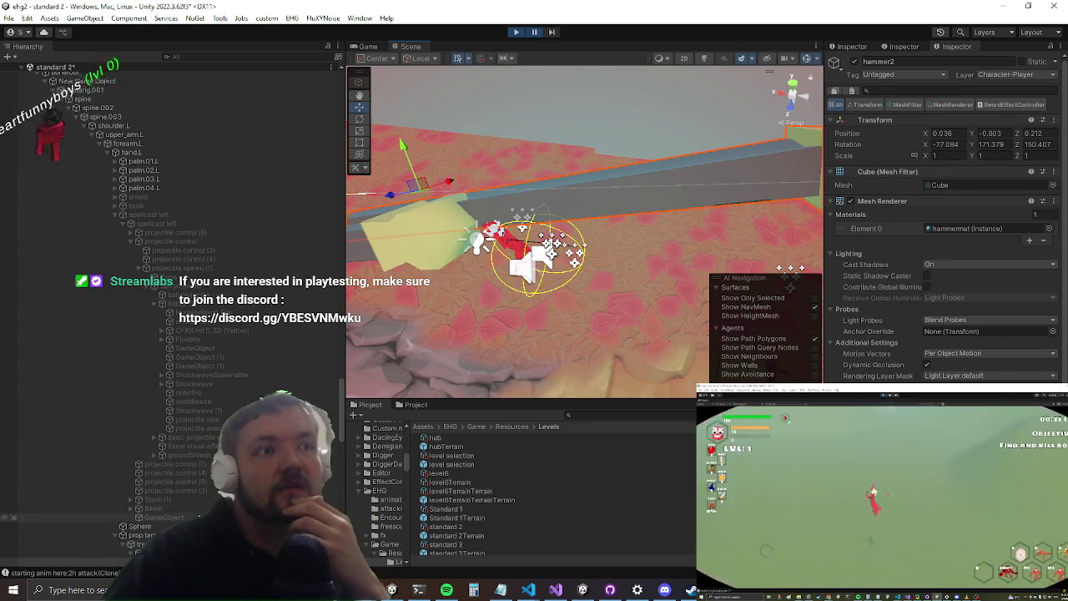
click(210, 488)
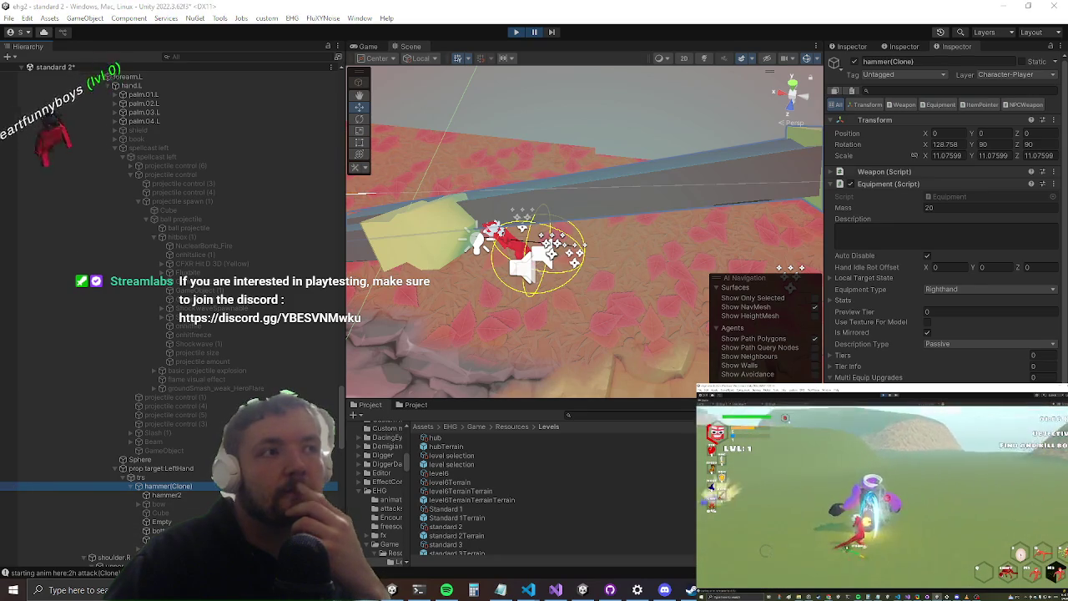
- Compare hammer2 with hammer(Clone) and type new Transform position values for hammer(Clone)
click(192, 495)
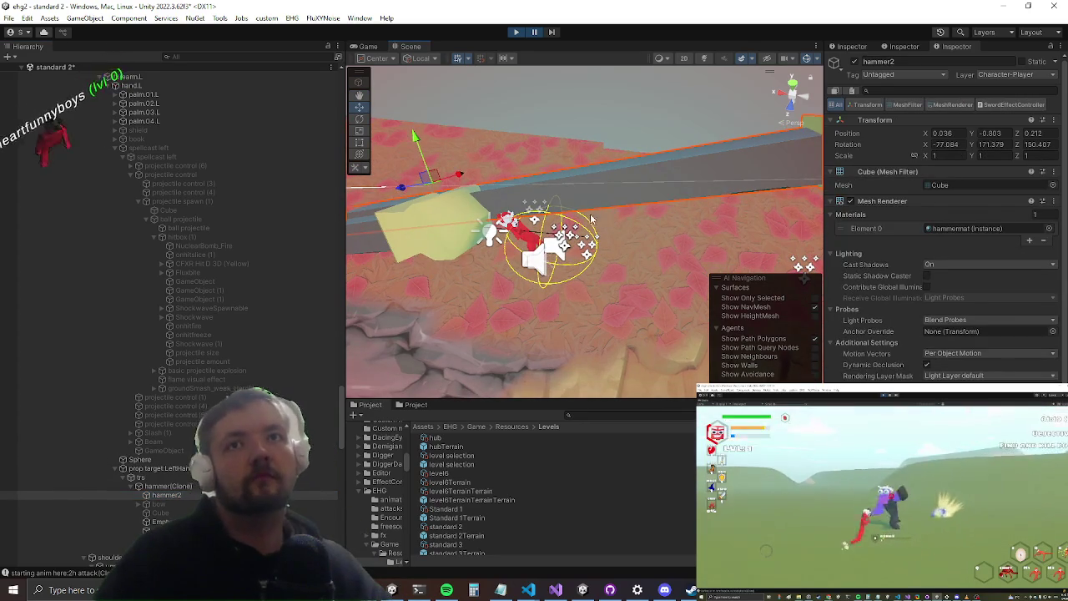
click(167, 485)
click(175, 496)
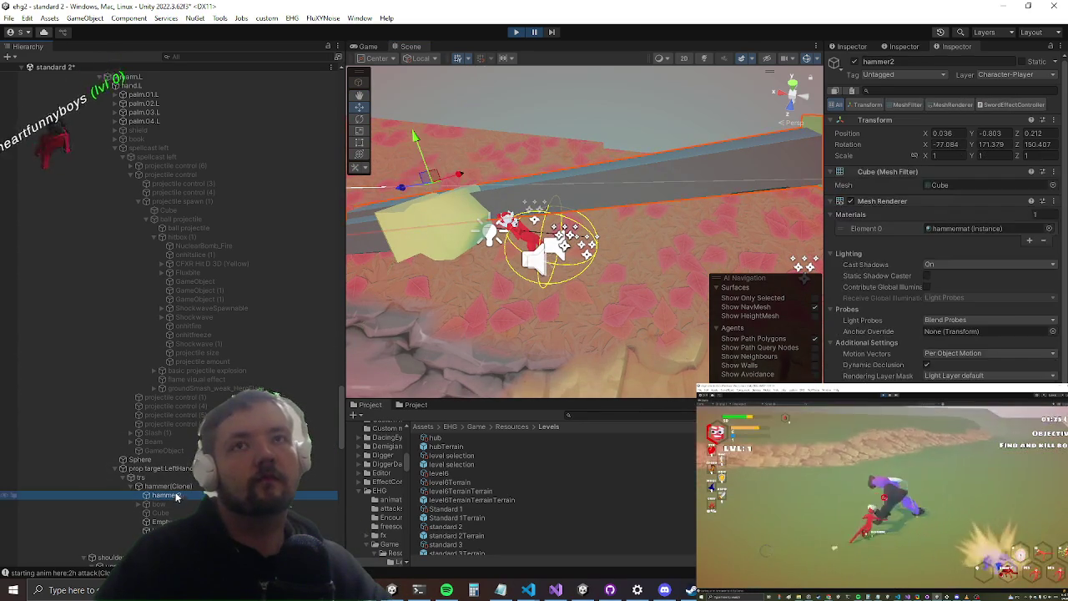
click(194, 486)
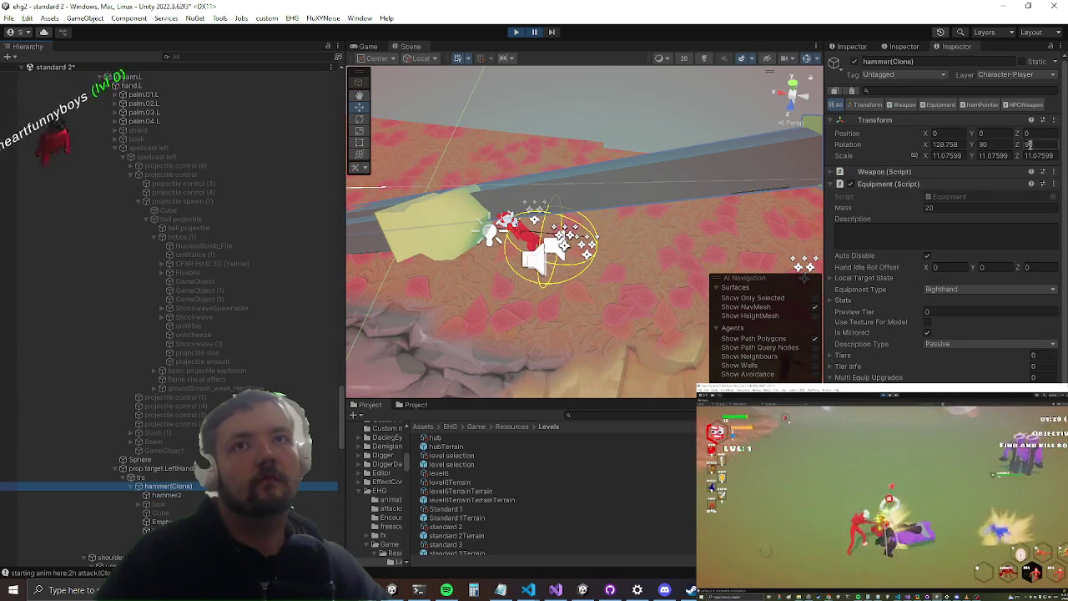
click(976, 133)
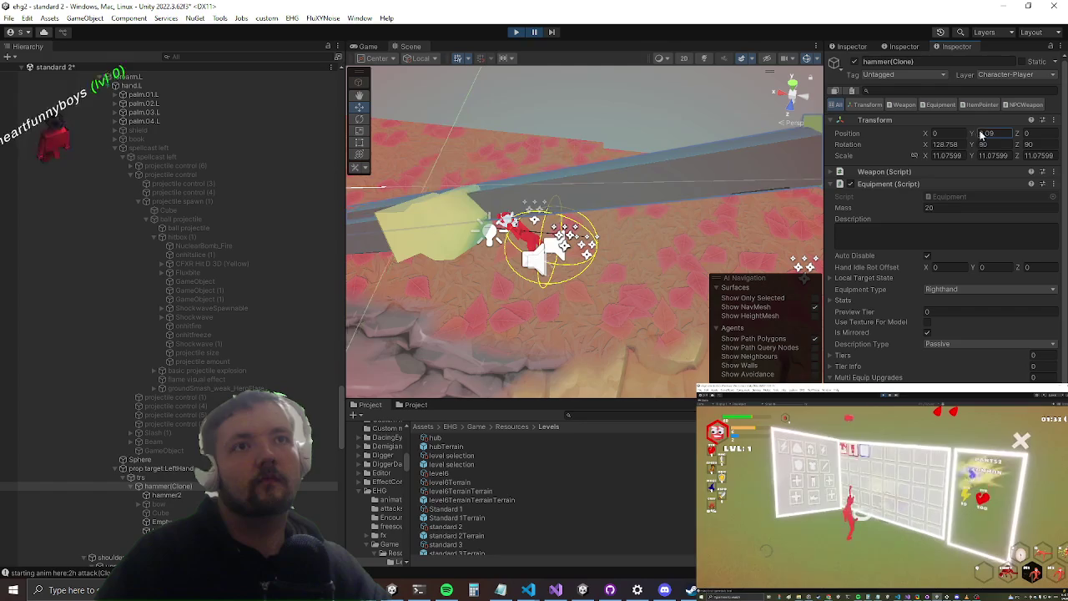
text(0.44)
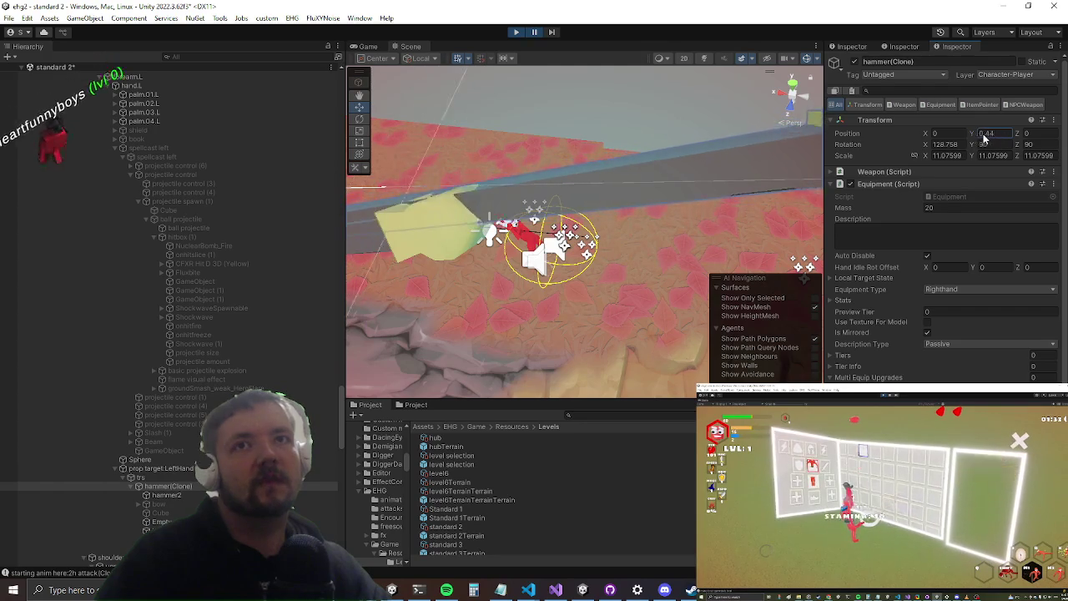
text(3.16)
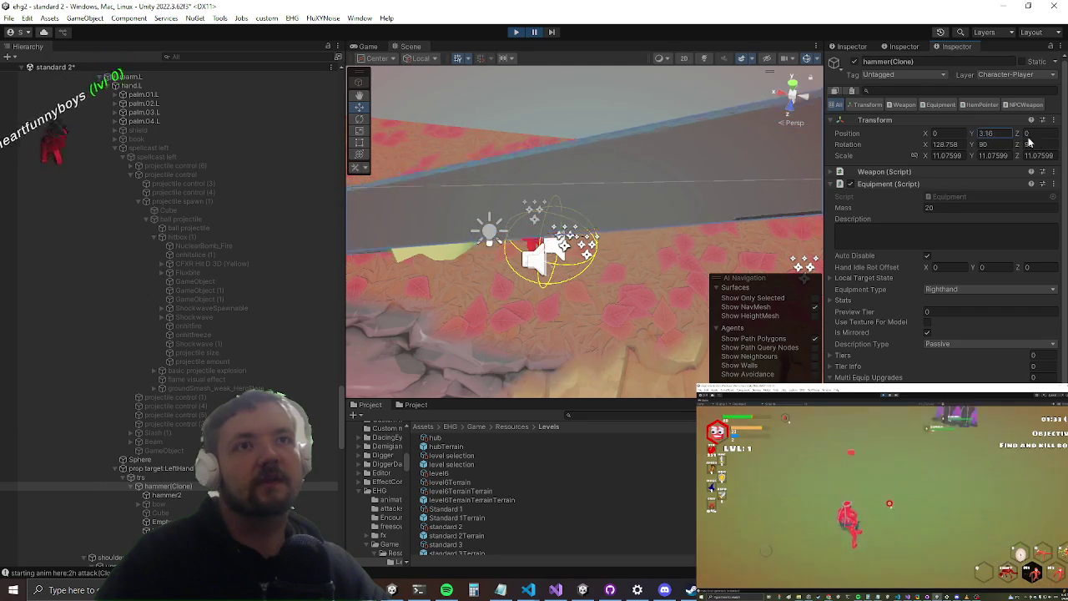
text(0.82)
- Tweak hammer(Clone)'s X, Y and Z position until it sits at 0.83, 2.16, -0.76
drag(1020, 138, 1008, 138)
drag(934, 139, 915, 132)
mouse_move(634, 208)
mouse_down()
mouse_move(482, 232)
mouse_move(596, 264)
mouse_move(505, 257)
mouse_move(588, 177)
mouse_move(543, 196)
mouse_move(559, 204)
mouse_up()
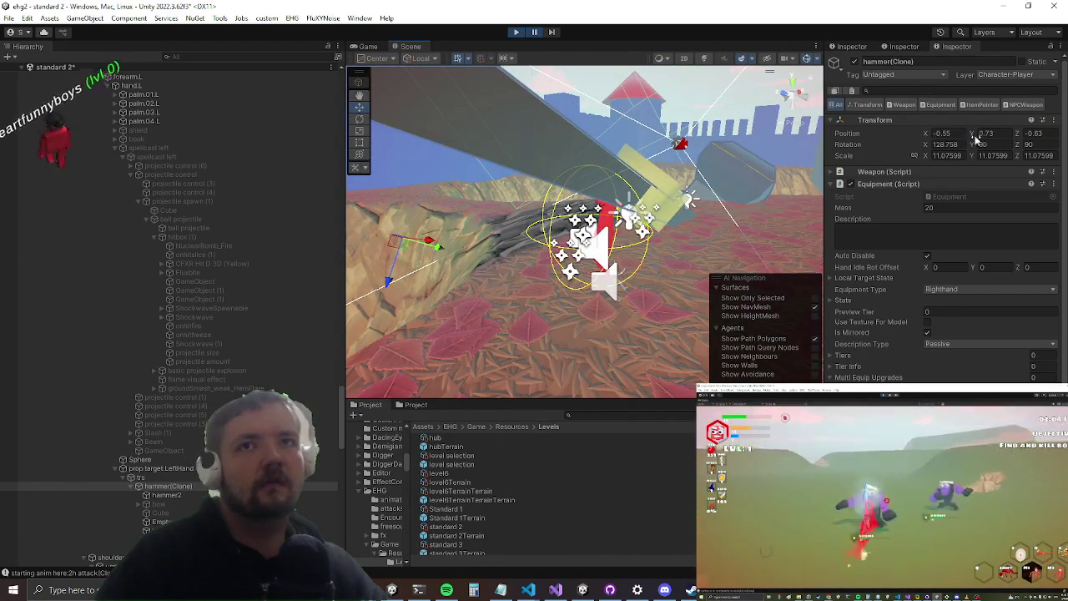
text(0)
key(Tab)
text(0)
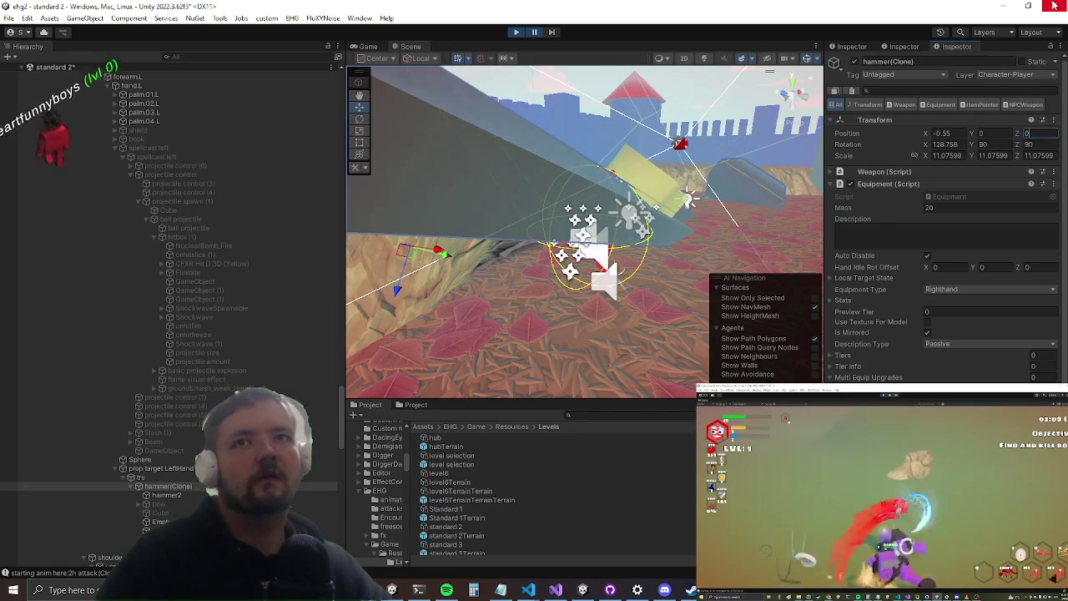
drag(926, 133, 953, 132)
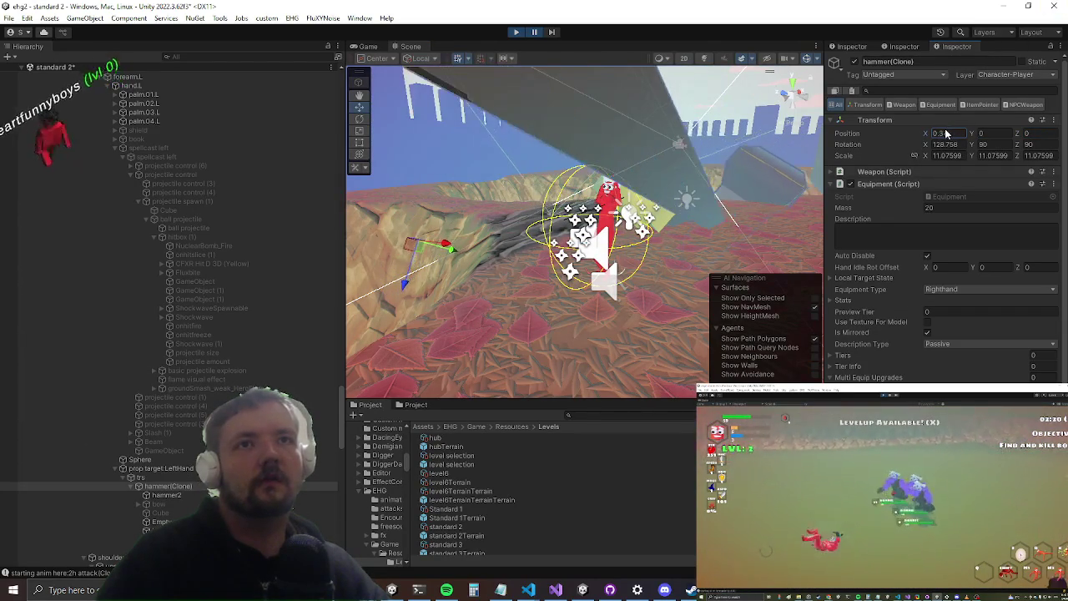
text(0.53)
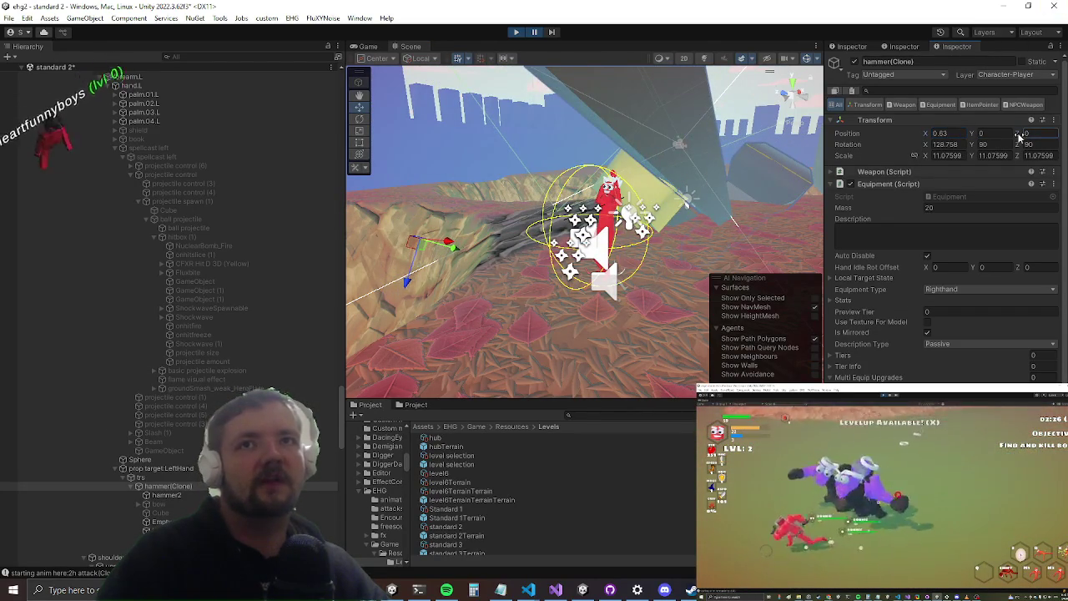
mouse_move(1018, 136)
mouse_down()
mouse_move(982, 131)
mouse_move(1021, 132)
mouse_up()
- Add a commented-out, unfinished target.transform.position+= line on line 143
key(alt+Tab)
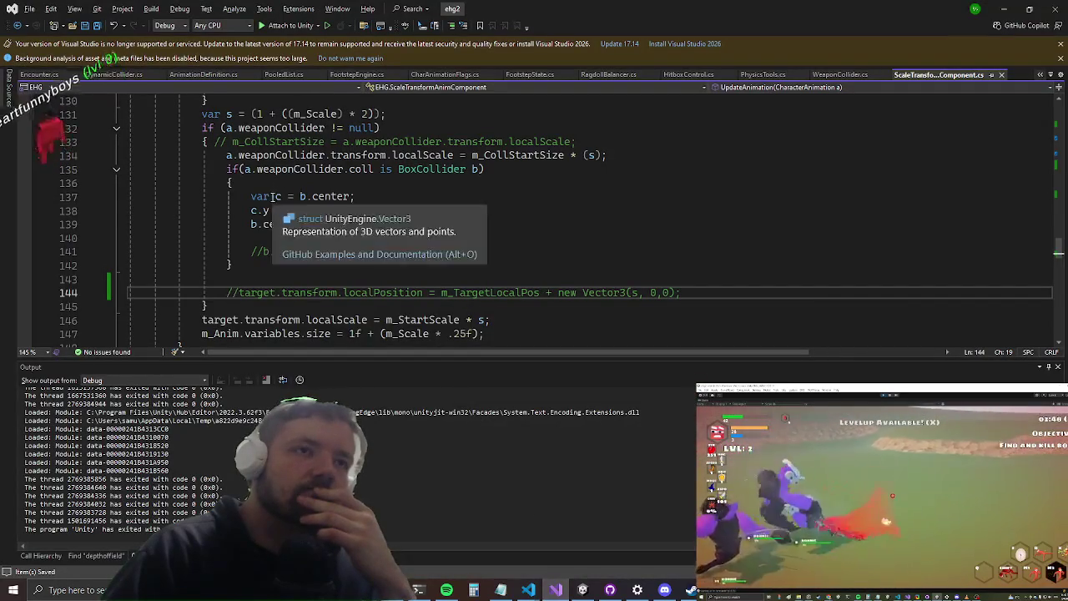
click(255, 277)
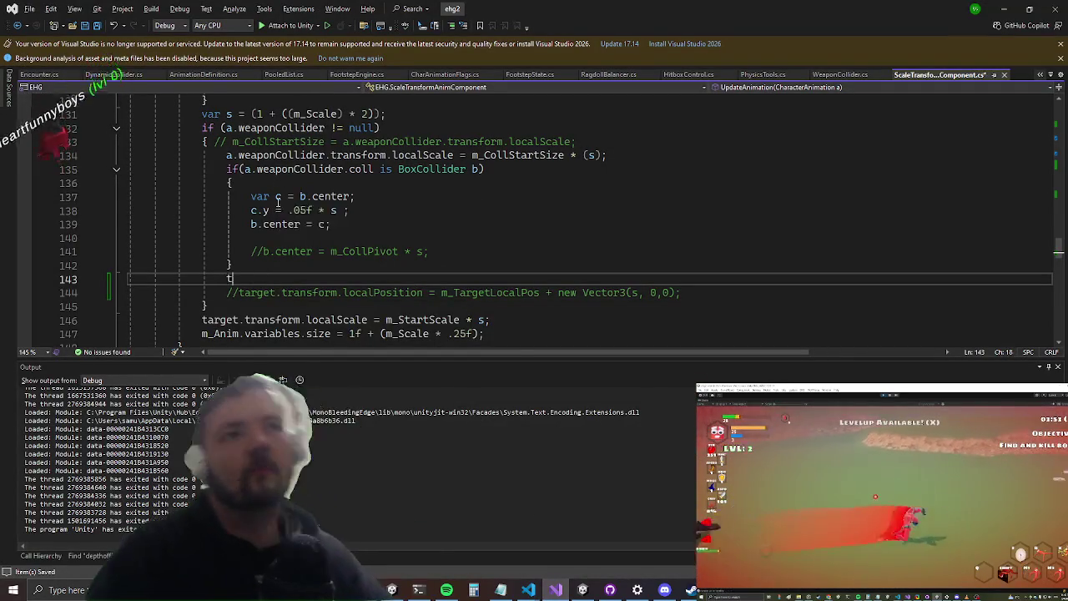
text(target.transform.position+=)
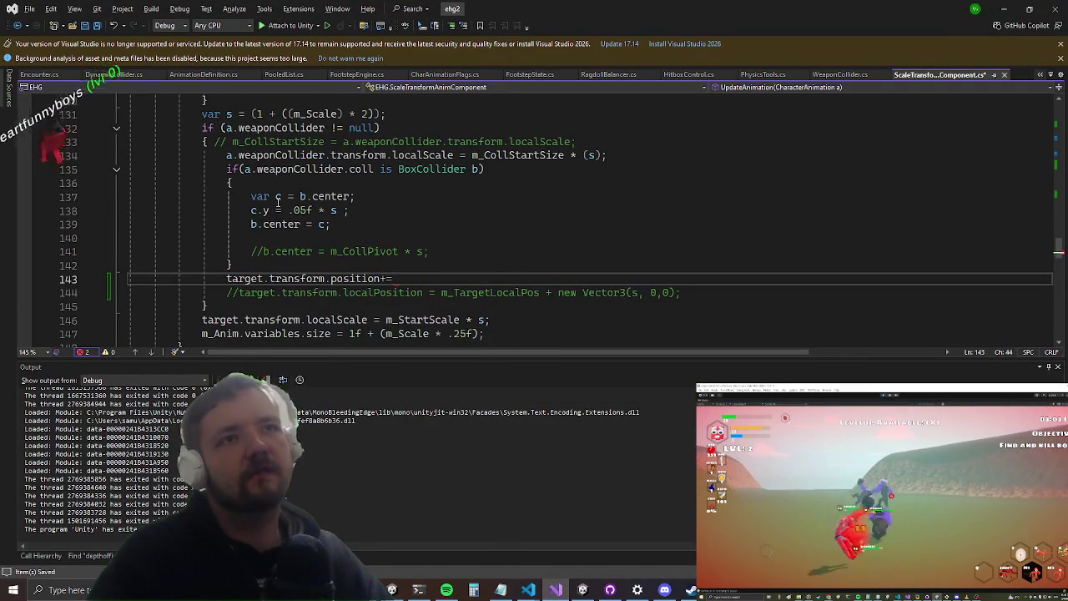
text(new)
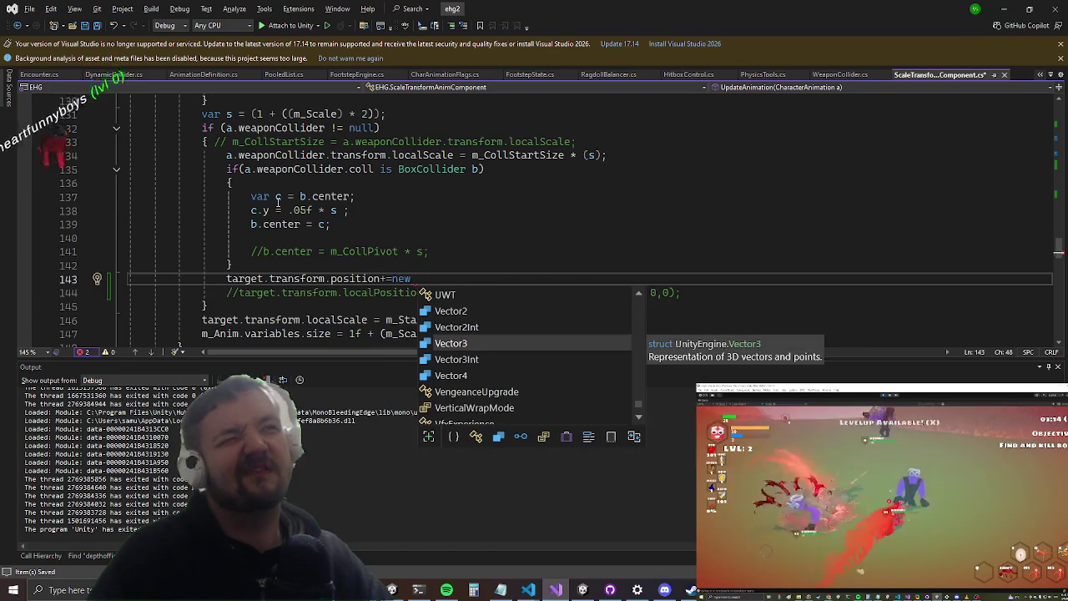
key(BackSpace)
key(BackSpace)
key(BackSpace)
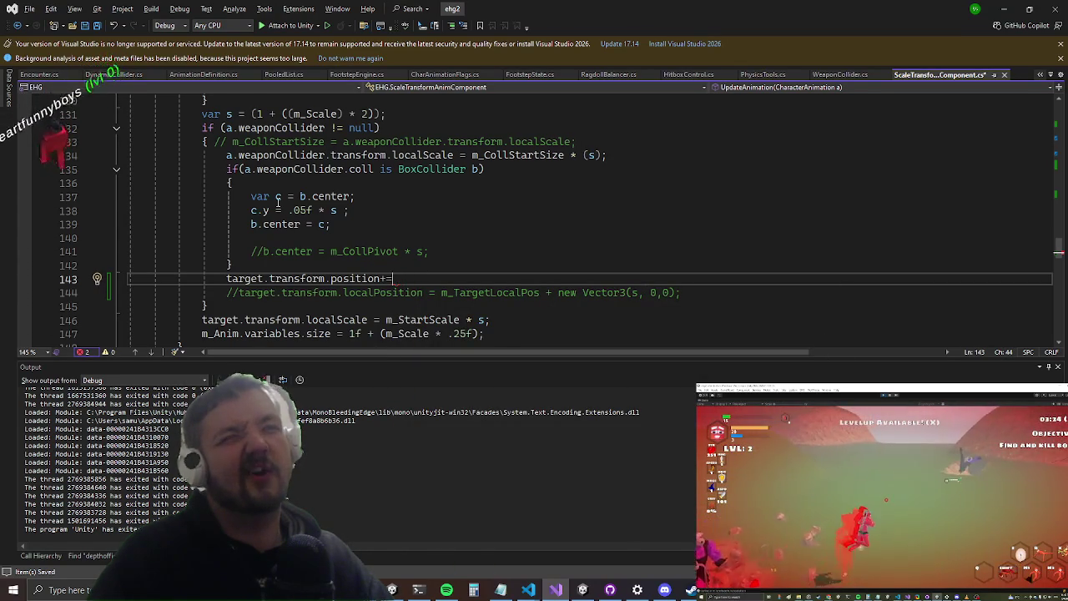
key(Home)
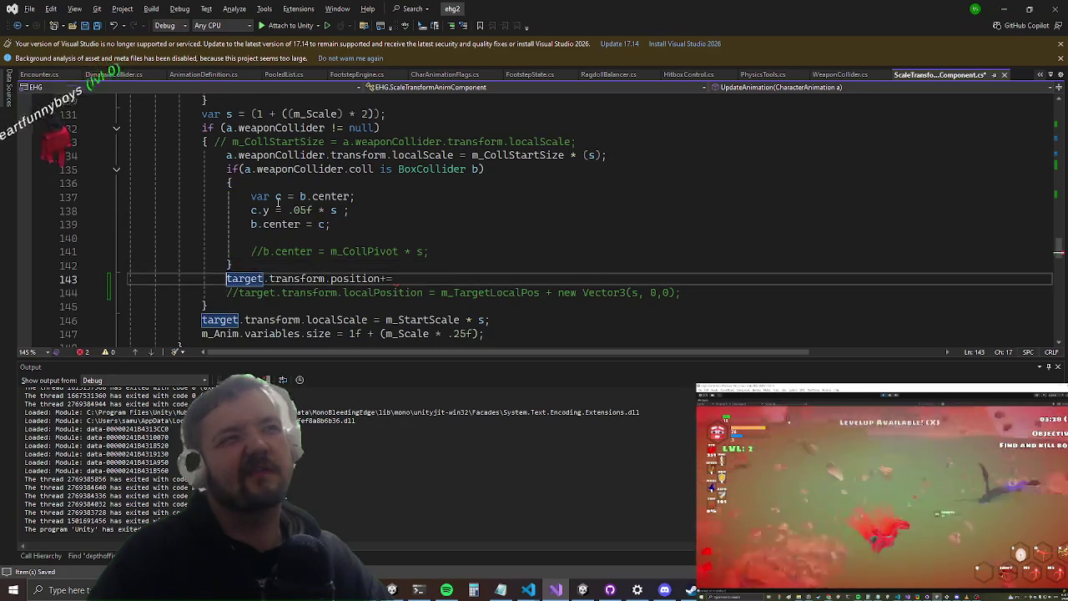
text(//)
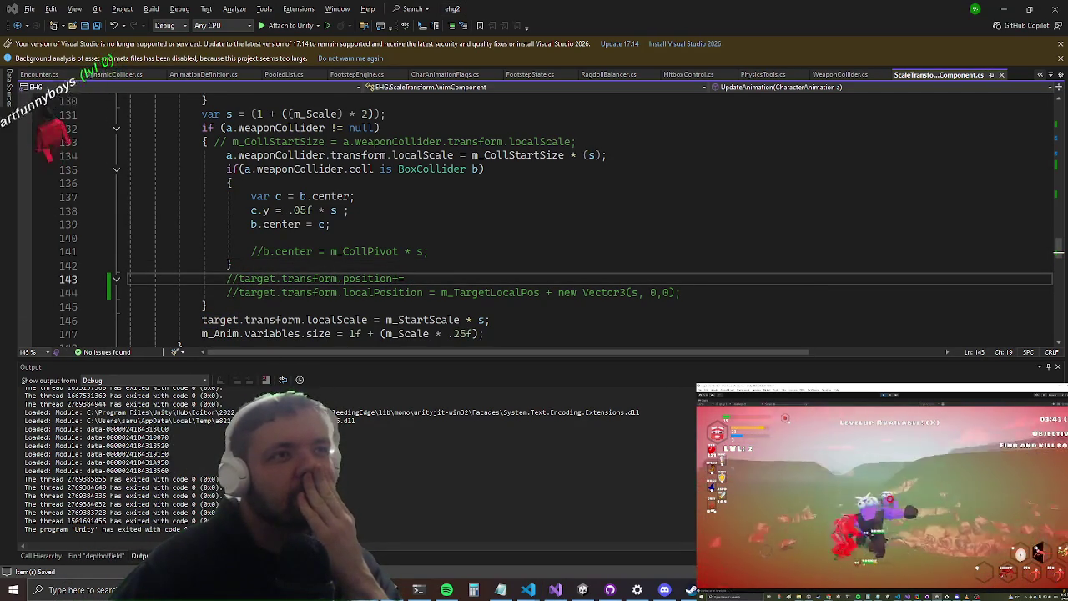
click(1006, 8)
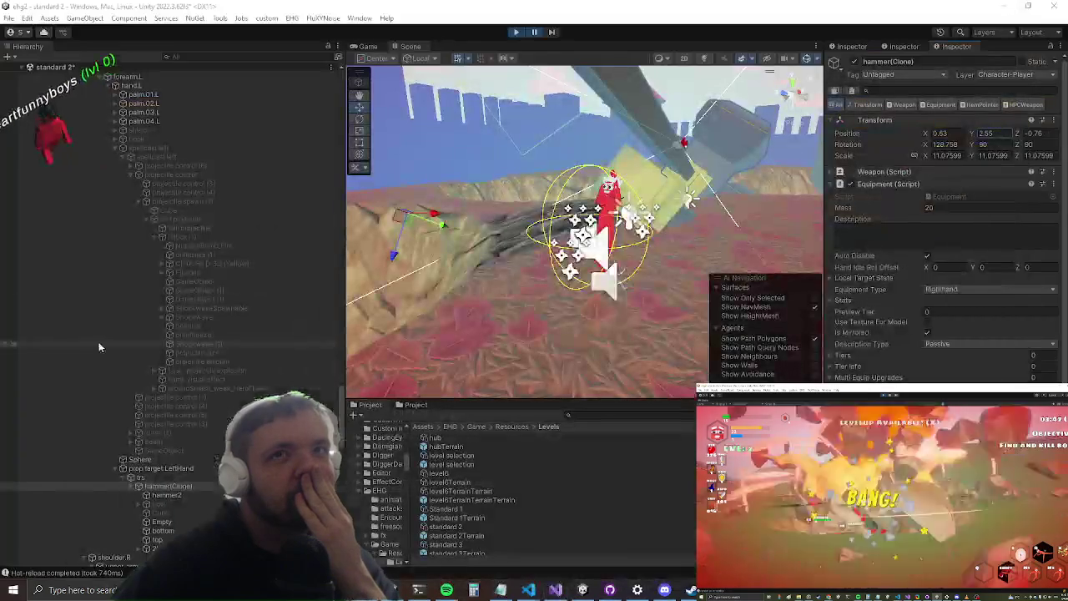